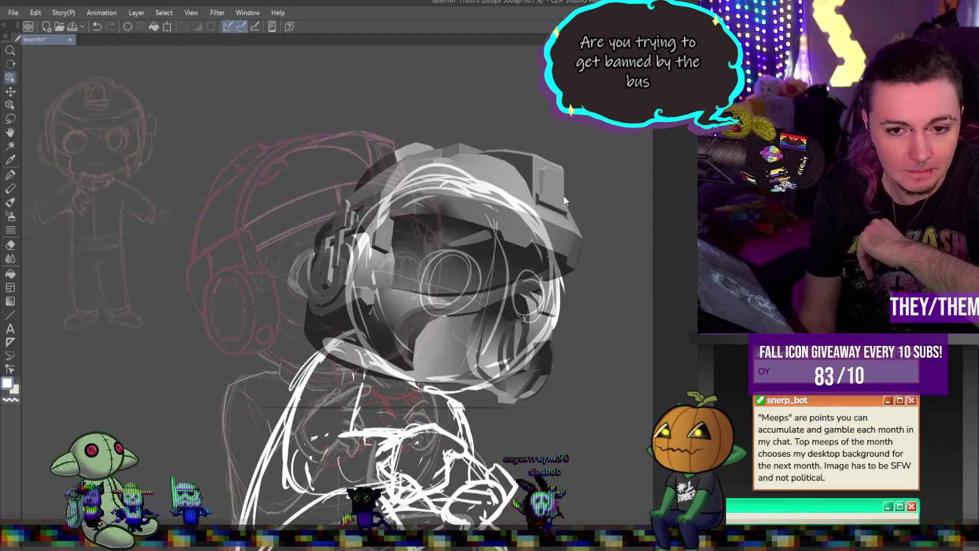
Select the 3D helmet model on the canvas, then deselect it
scroll(249, 270, "down", 1)
scroll(436, 231, "up", 1)
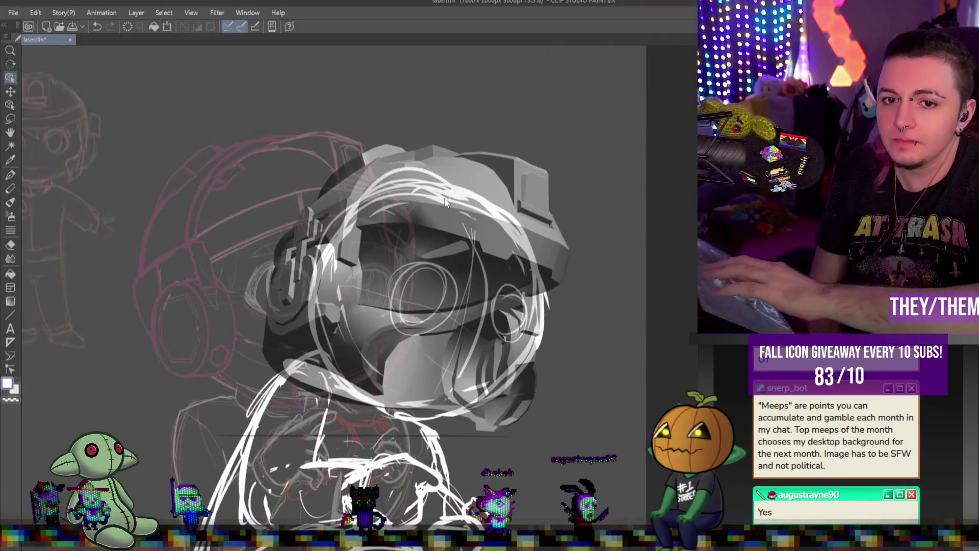
left_click(433, 295)
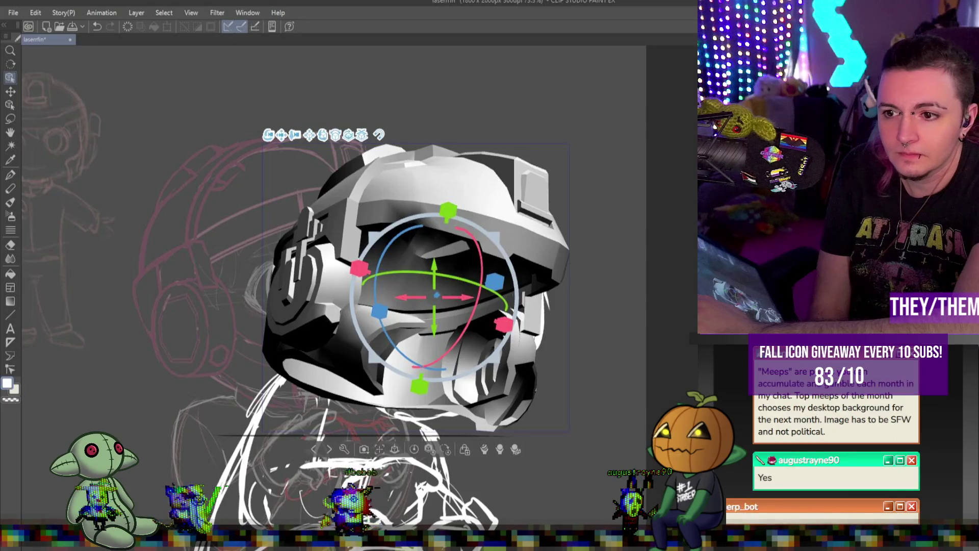
key("Escape")
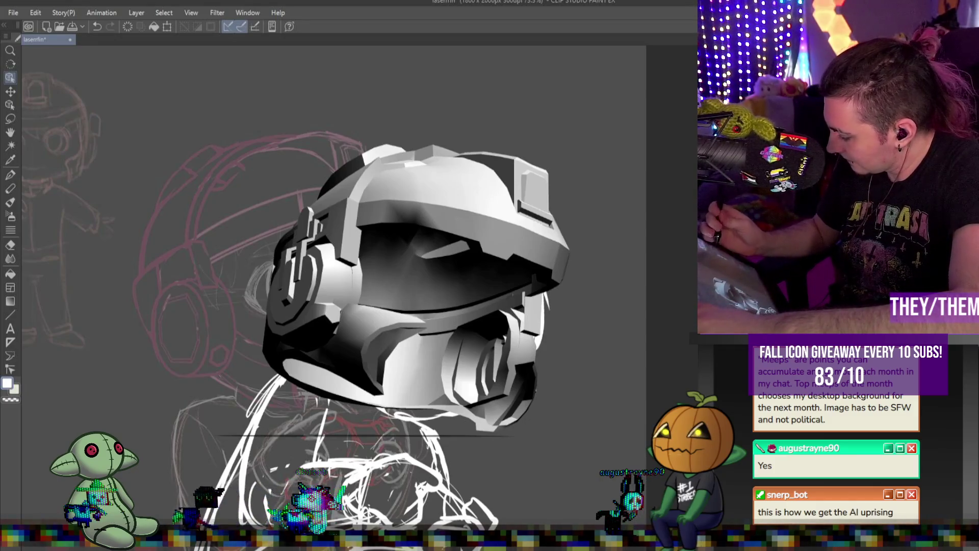
Cover the helmet and sketch with a translucent grey fill, then set the main colour to white
left_click(10, 274)
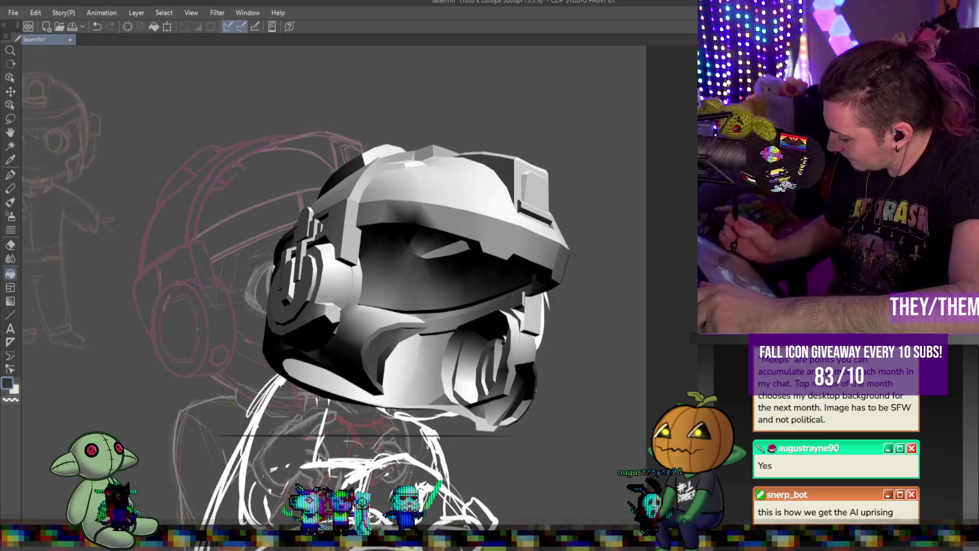
left_click(612, 344)
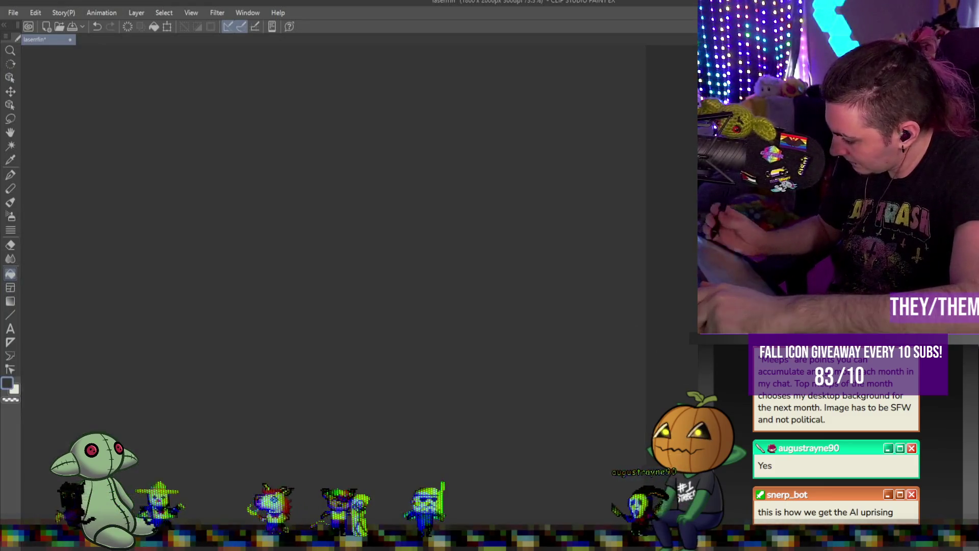
key("ctrl+z")
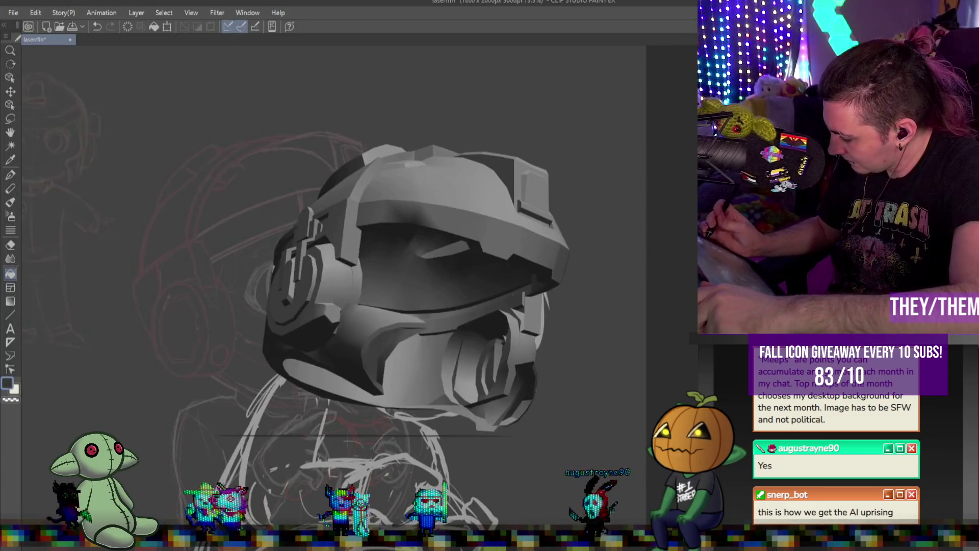
key("ctrl+y")
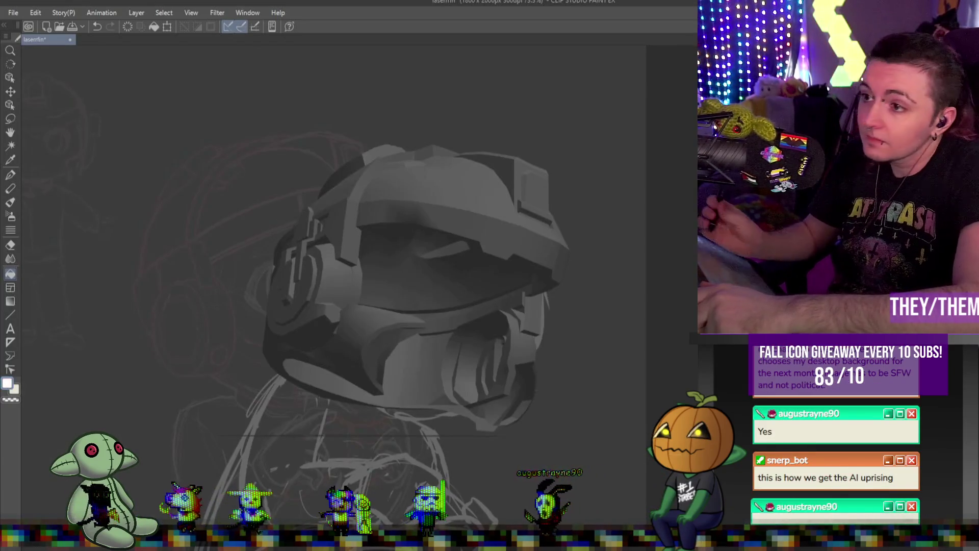
key("x")
left_click(18, 315)
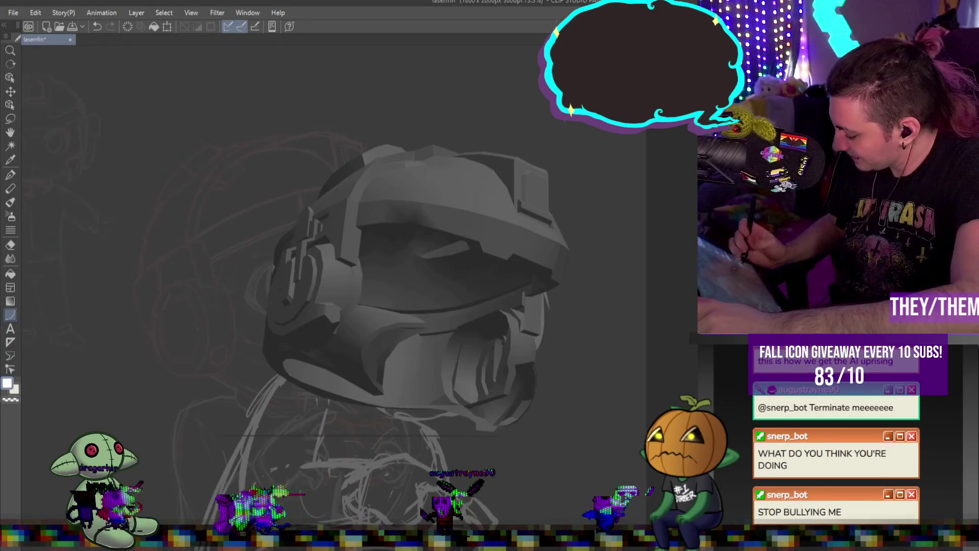
Switch to black and trace a curved line along the helmet's top plate edge
key("x")
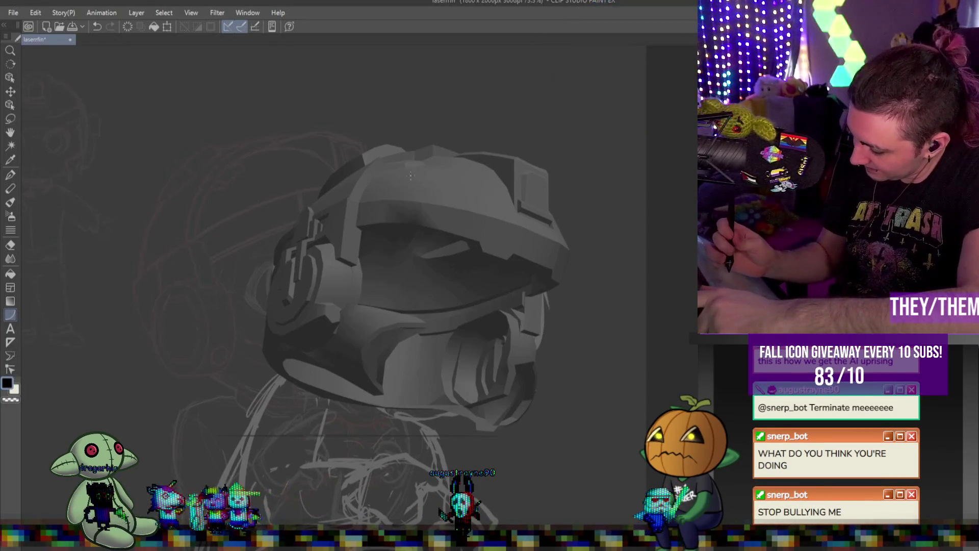
left_click_drag(456, 157, 516, 160)
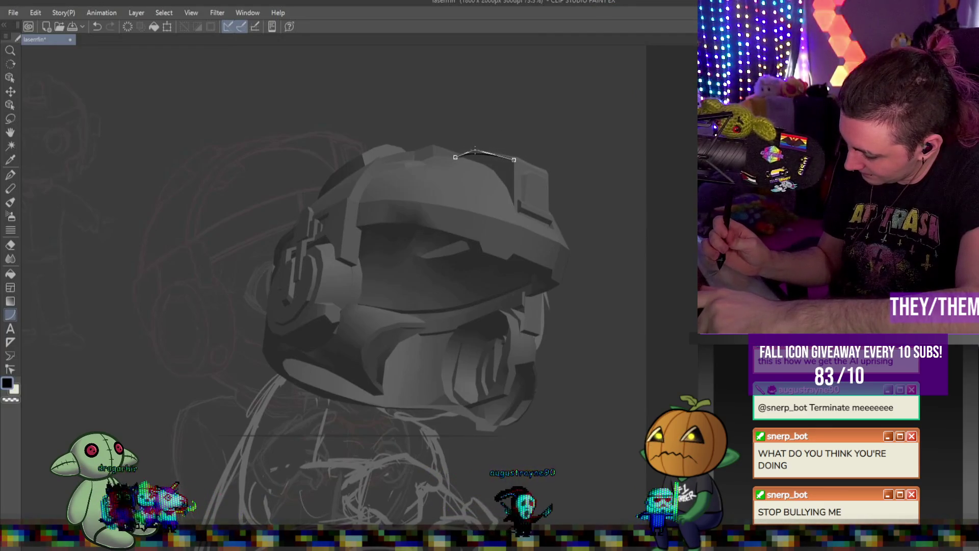
left_click(475, 150)
left_click_drag(514, 160, 513, 206)
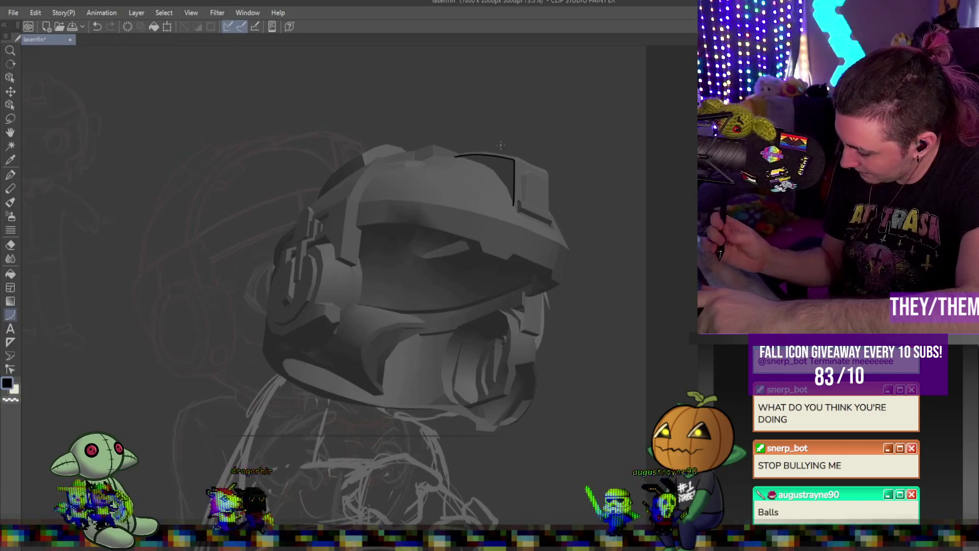
Arc a segment down the top plate's side and draw the long bent brim line
left_click_drag(457, 156, 513, 204)
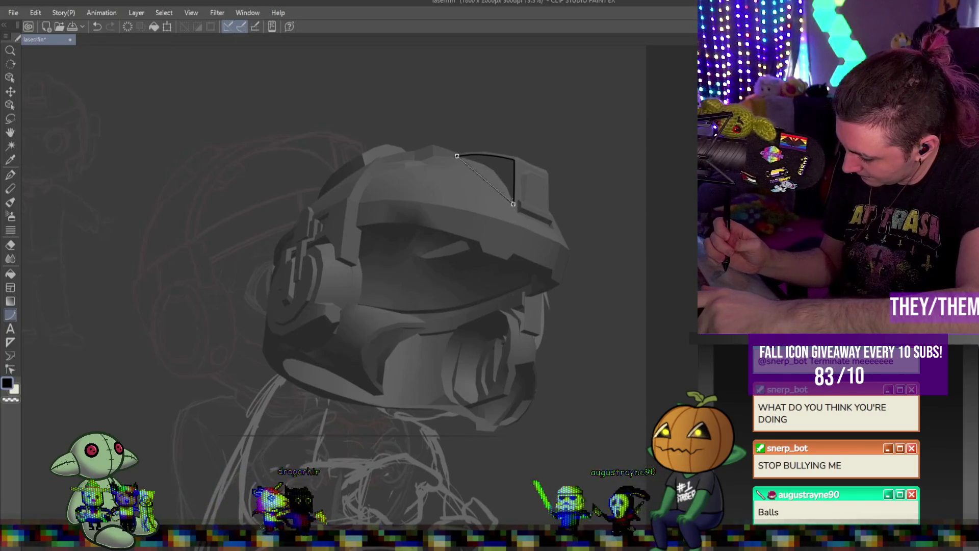
left_click(510, 161)
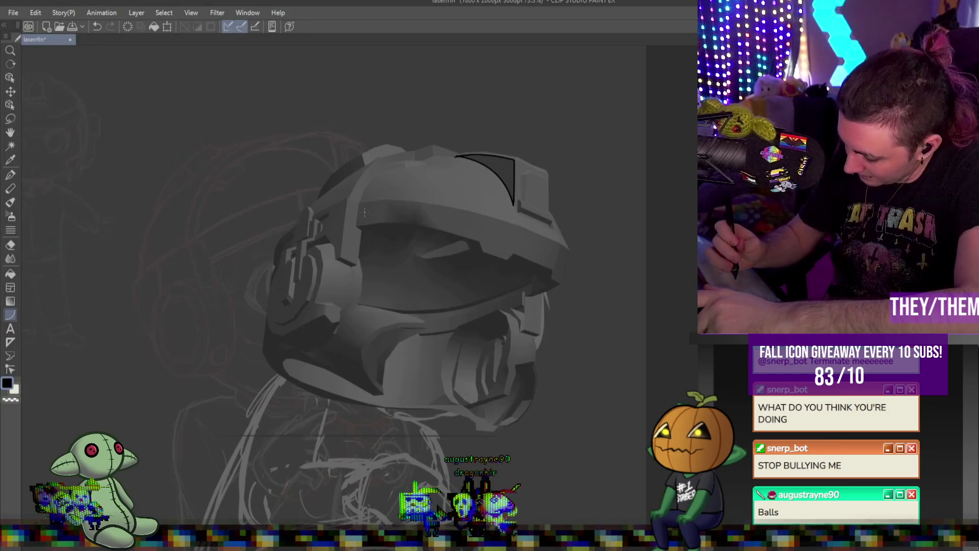
mouse_move(358, 201)
left_mouse_down()
mouse_move(528, 234)
mouse_move(523, 226)
left_mouse_up()
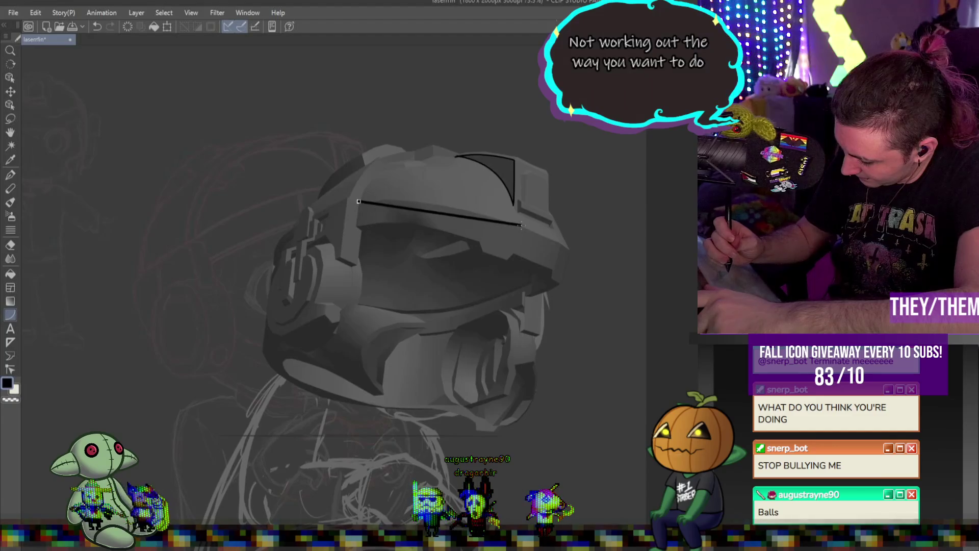
left_click(443, 194)
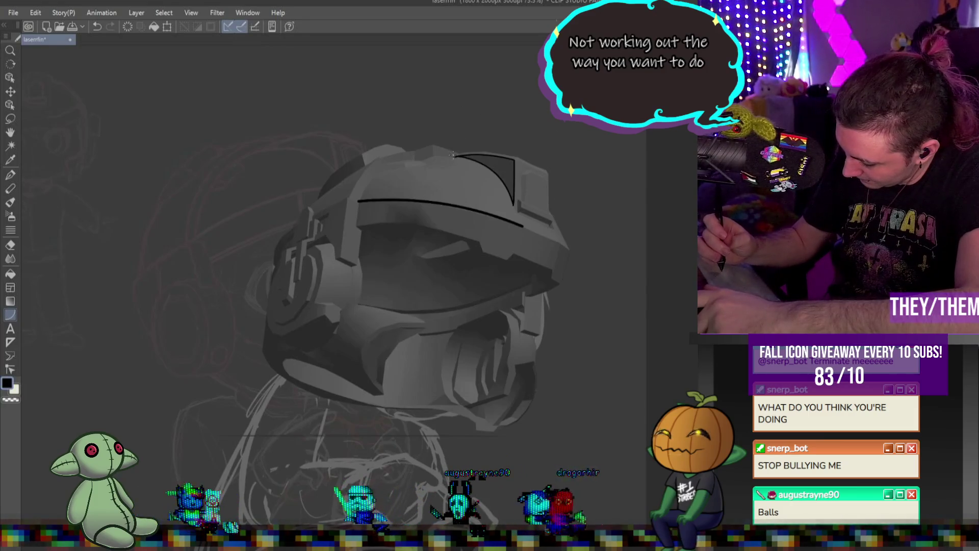
Curve black lines over the top plate and down the helmet's right side
left_click_drag(454, 154, 516, 158)
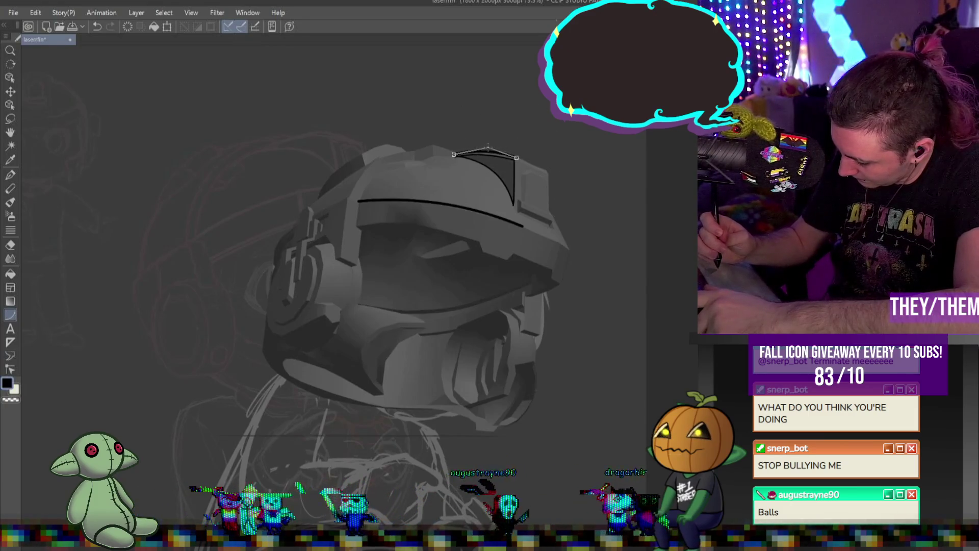
left_click(488, 148)
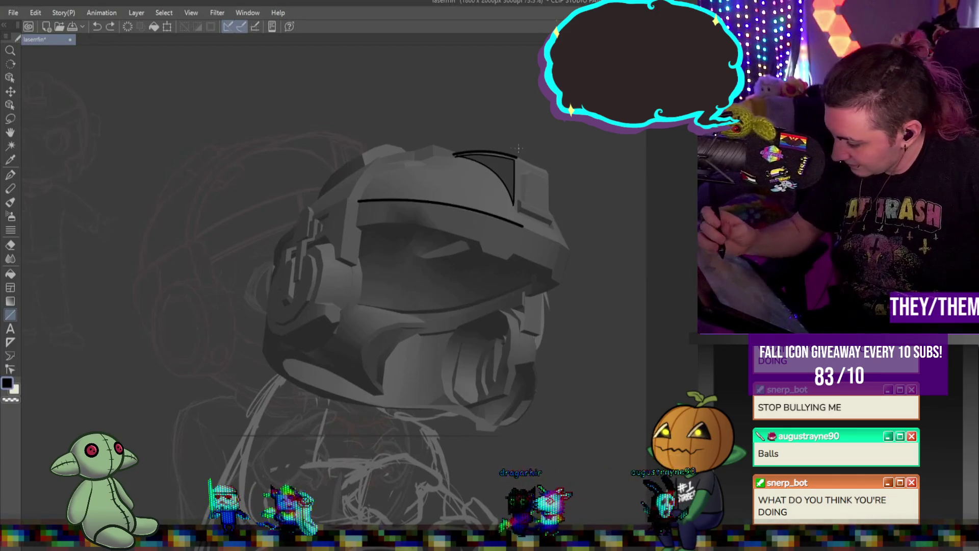
left_click_drag(516, 157, 548, 170)
left_click(548, 169)
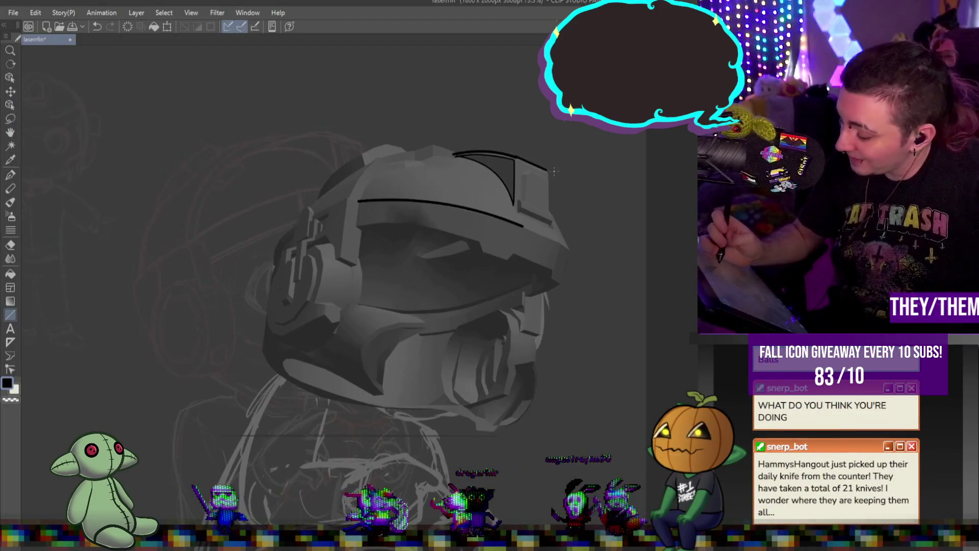
Continue the outline down to the brim, join it, and draw the left dome curves
left_click_drag(549, 174, 550, 208)
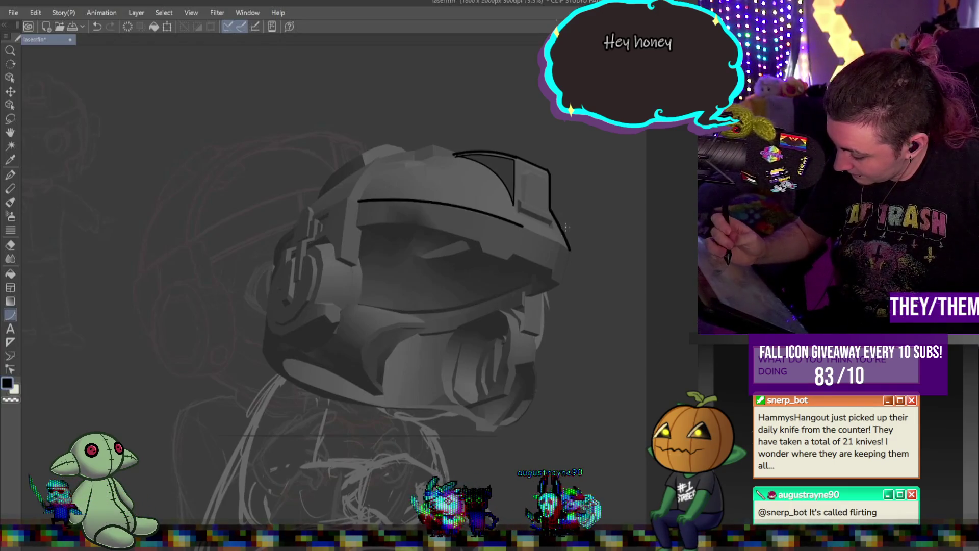
left_click_drag(569, 248, 524, 228)
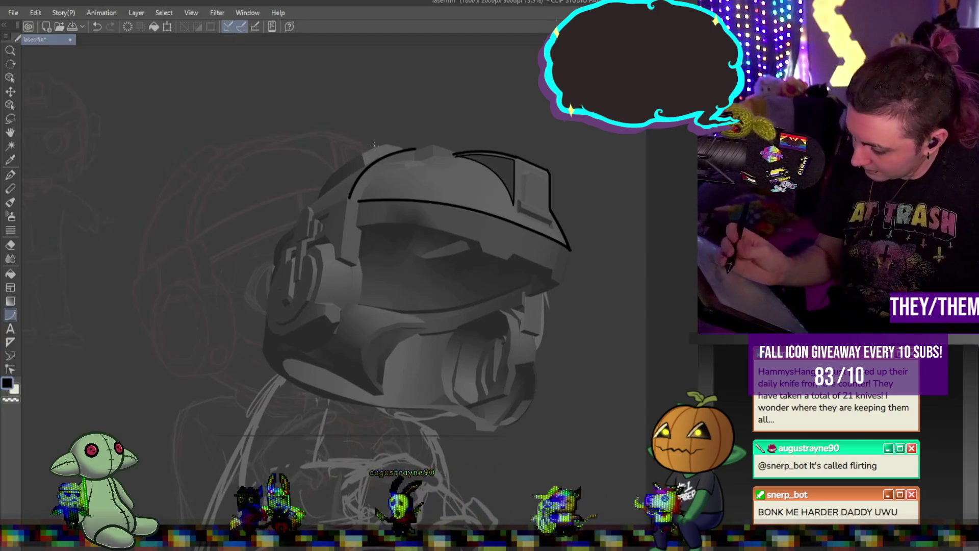
left_click_drag(300, 217, 295, 223)
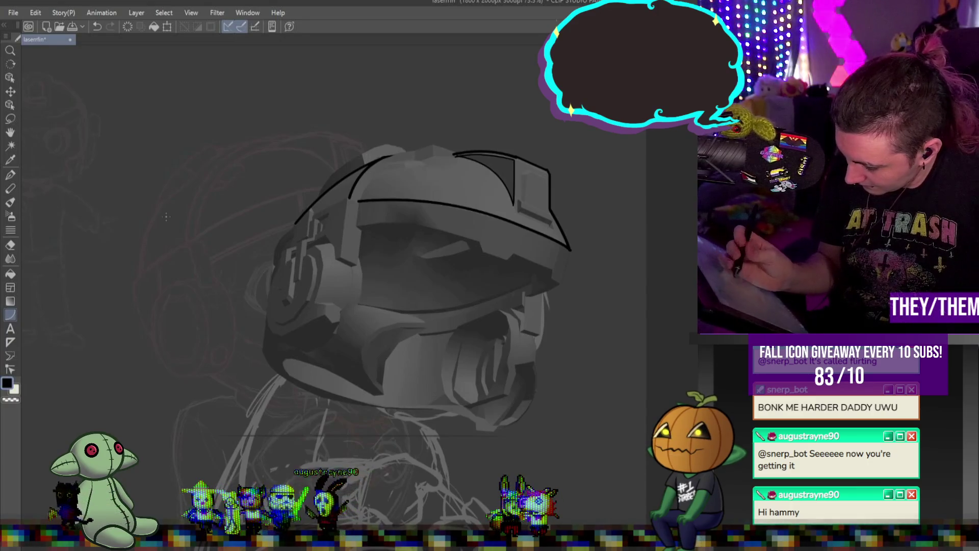
left_click_drag(349, 199, 416, 150)
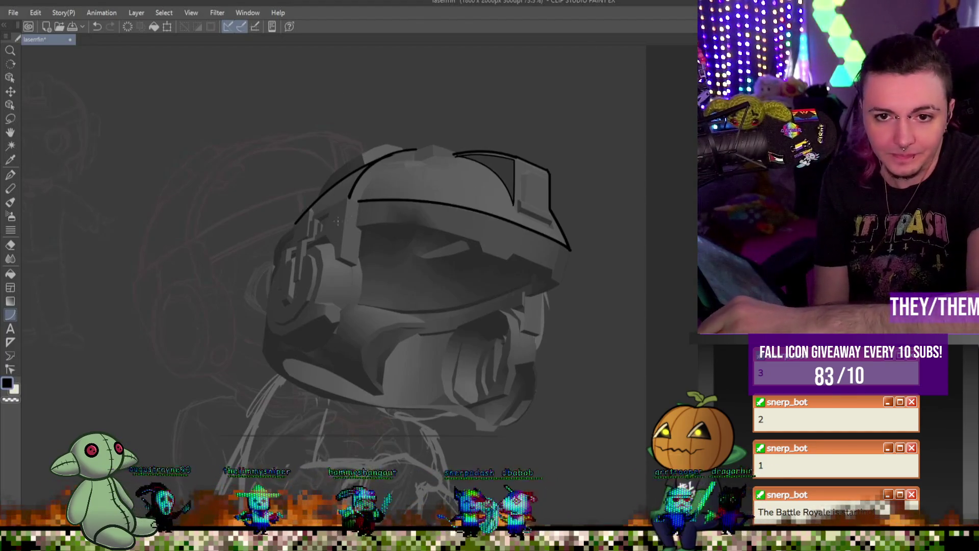
Scroll the canvas view while reviewing the helmet line art
scroll(502, 156, "up", 5)
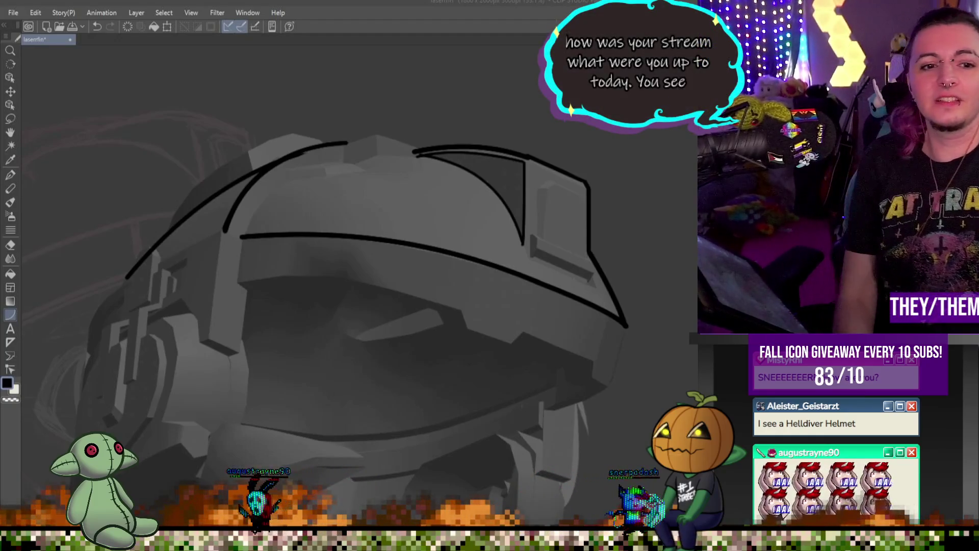
scroll(564, 254, "down", 5)
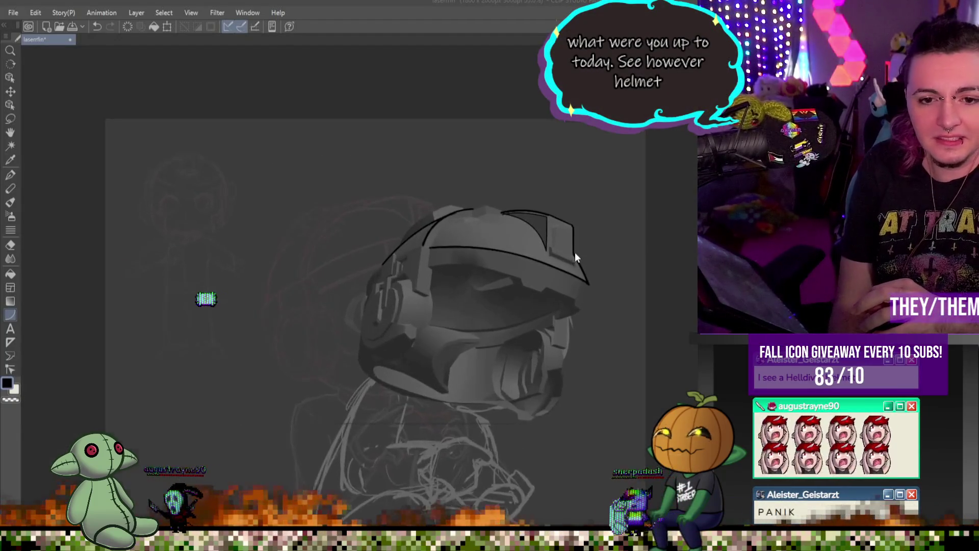
scroll(575, 253, "up", 3)
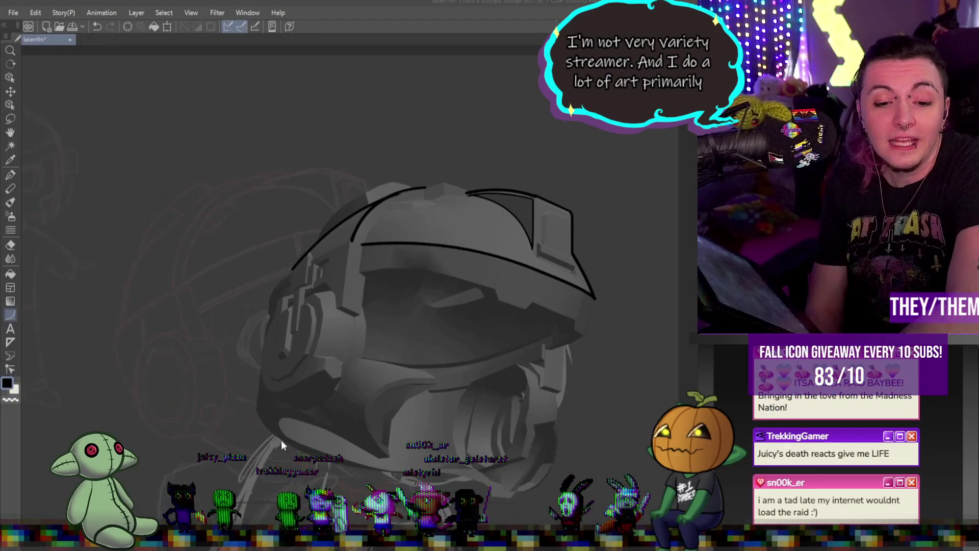
scroll(329, 164, "up", 5)
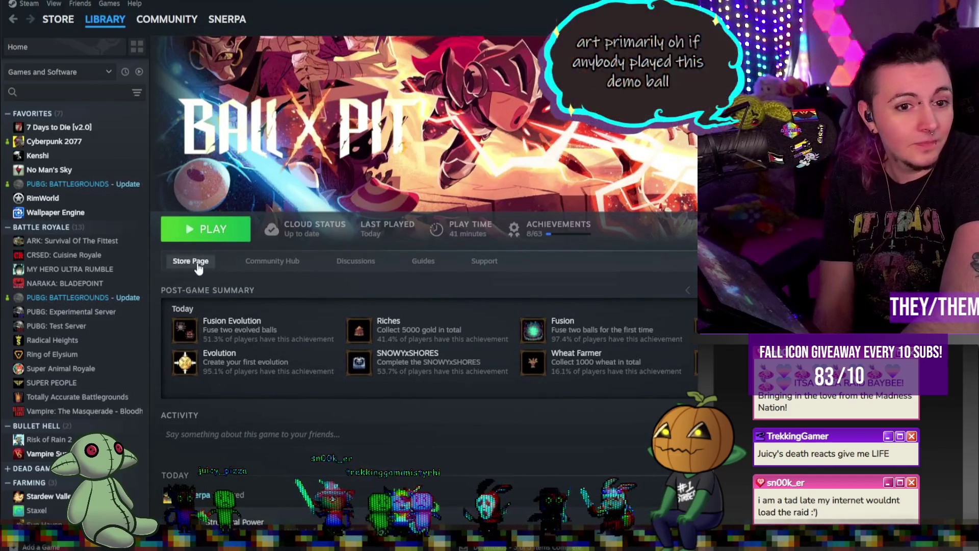
View BALL x PIT's store page, return to the library, and switch back to Clip Studio Paint
left_click(191, 261)
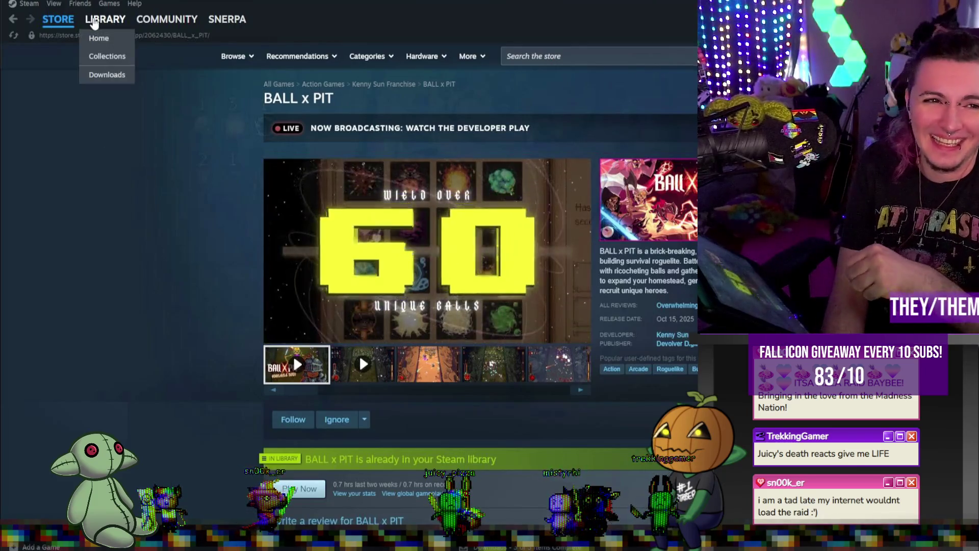
left_click(94, 20)
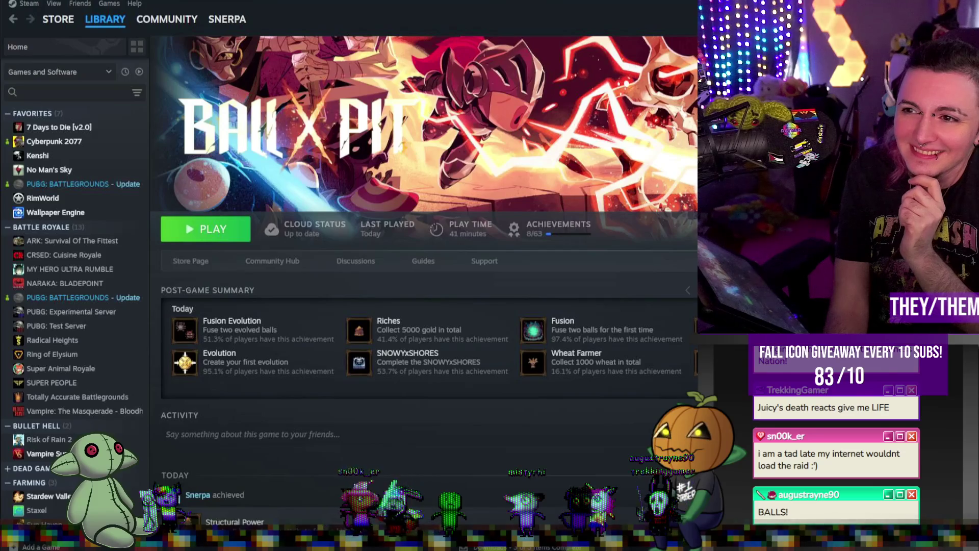
key("alt+Tab")
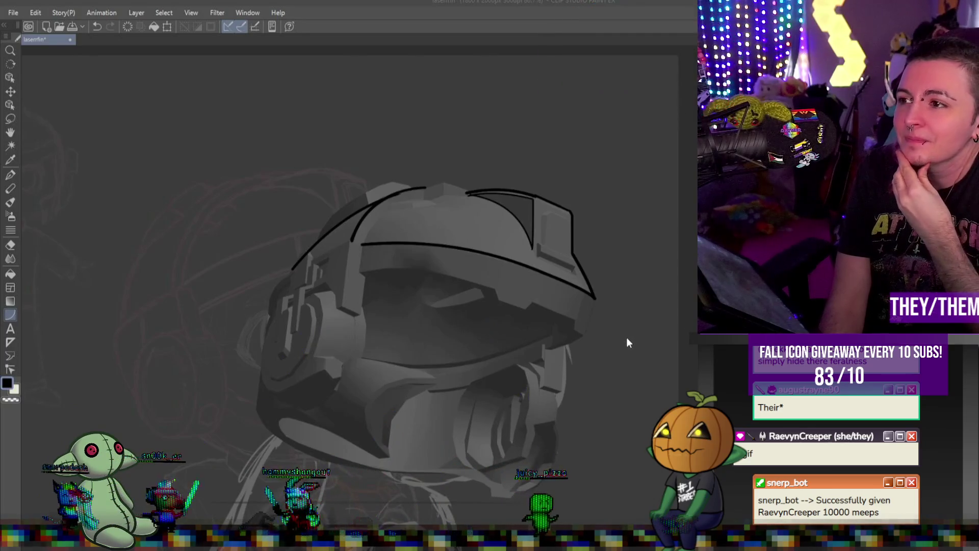
scroll(522, 277, "up", 5)
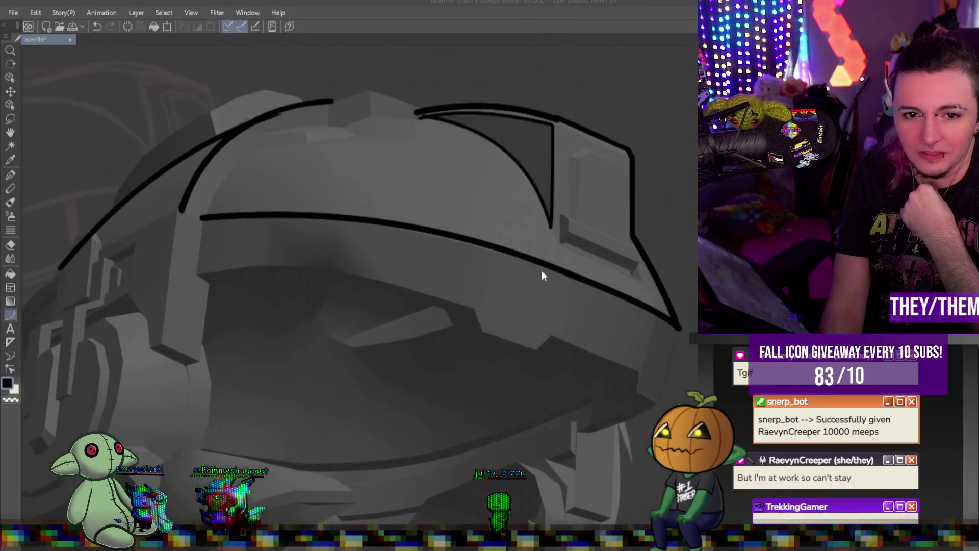
scroll(535, 315, "down", 1)
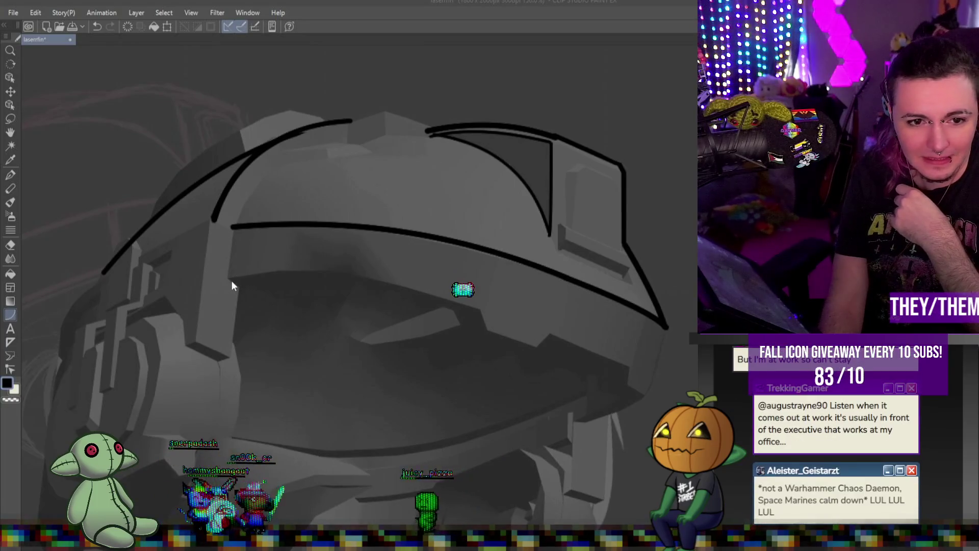
mouse_move(481, 311)
left_mouse_down()
mouse_move(322, 275)
mouse_move(224, 273)
mouse_move(360, 262)
left_mouse_up()
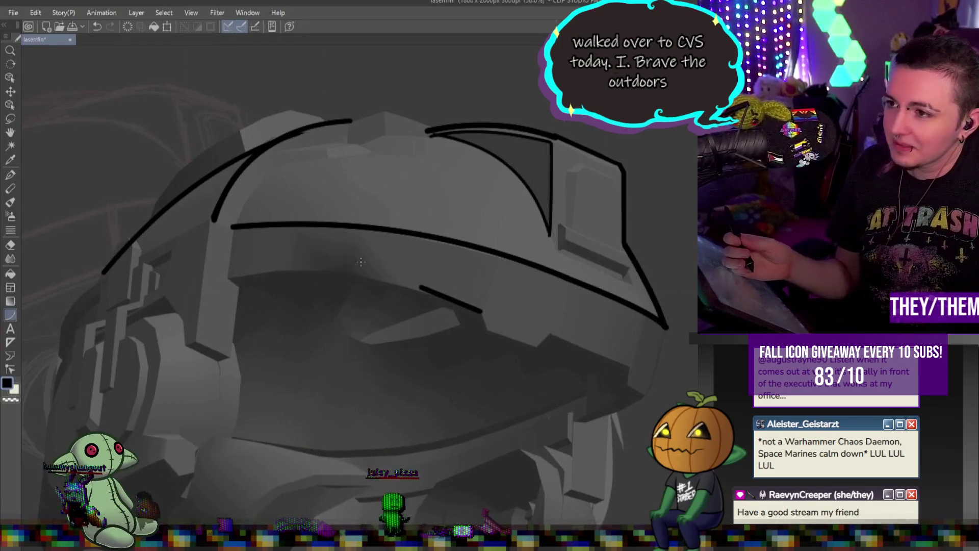
key("ctrl+z")
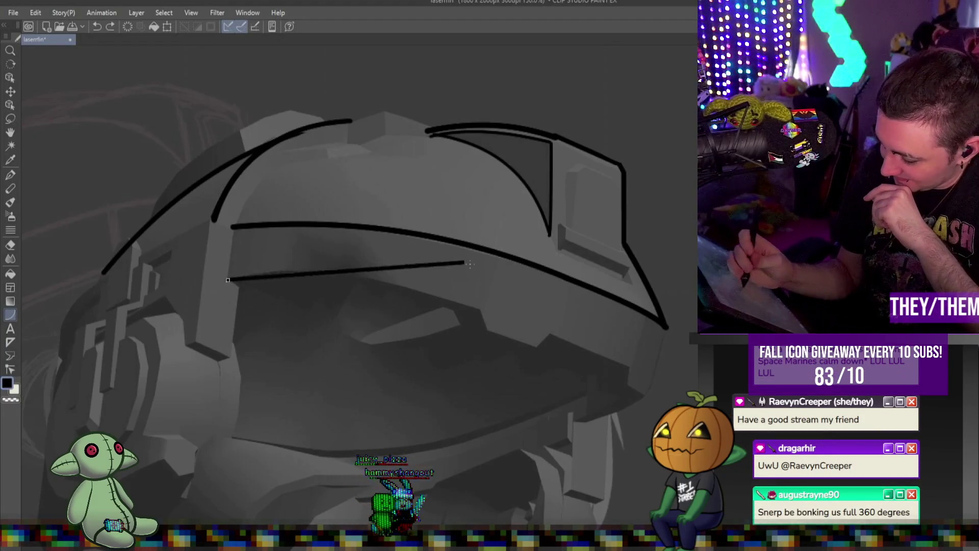
Draw an arced black line along the visor's upper edge, then zoom in
left_click_drag(228, 280, 480, 311)
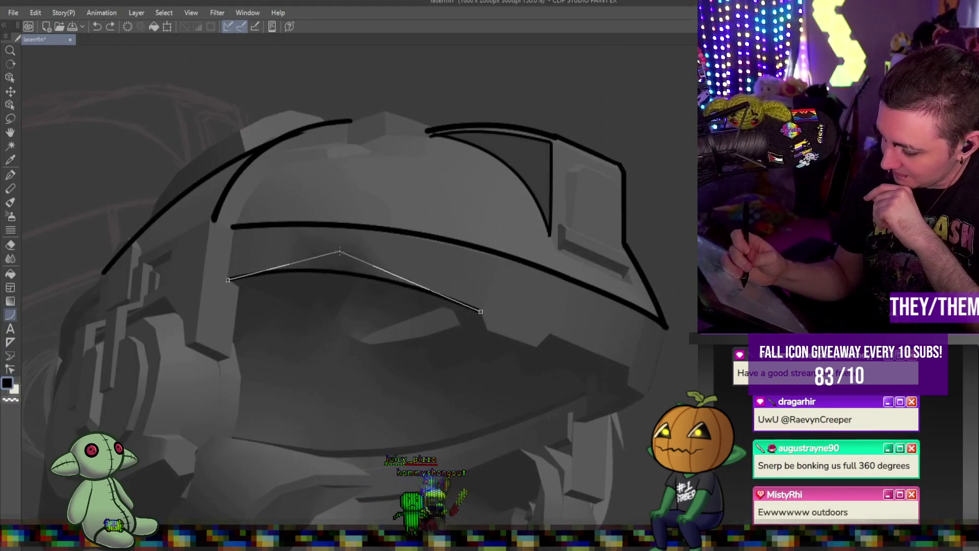
left_click(346, 252)
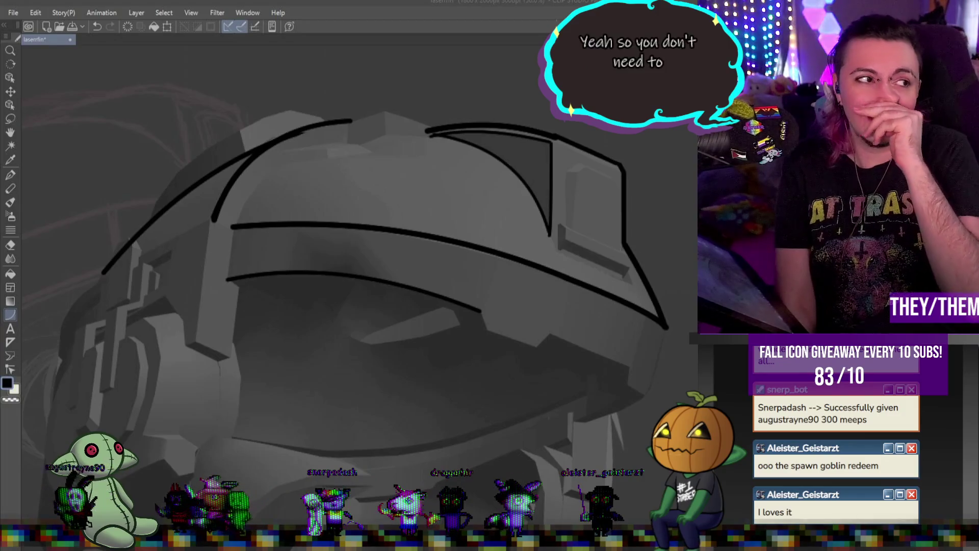
scroll(549, 208, "up", 1)
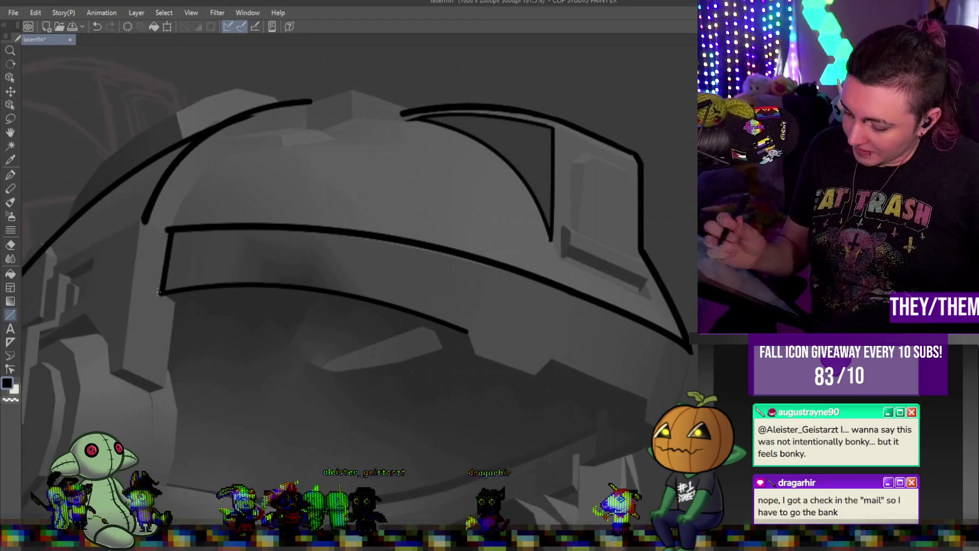
Join the top and bottom visor lines at the left end with a short stroke
left_click_drag(173, 228, 161, 294)
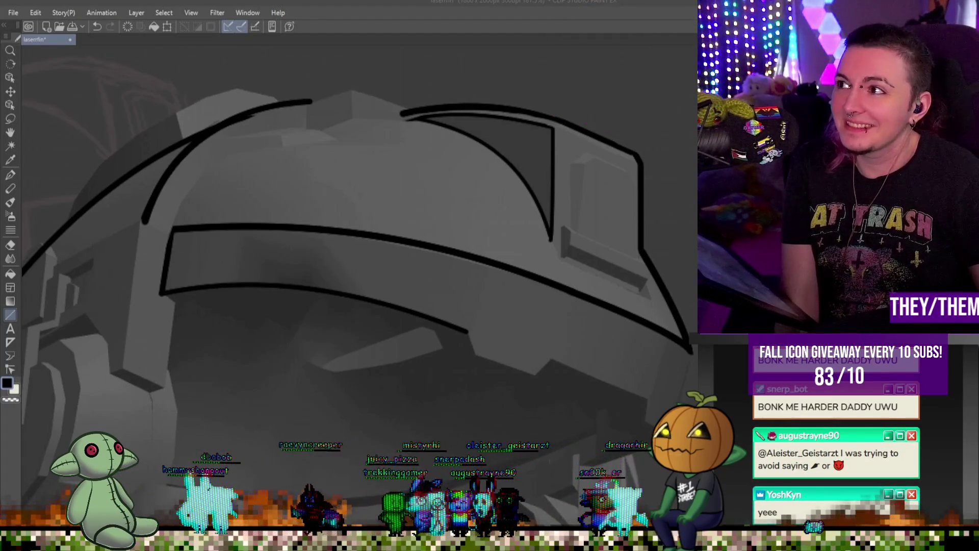
scroll(530, 261, "down", 3)
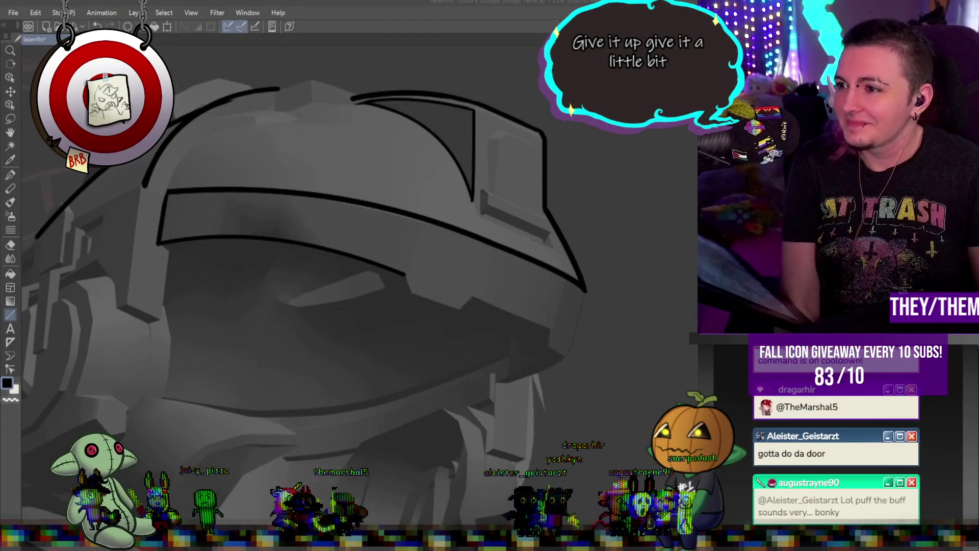
key("minus")
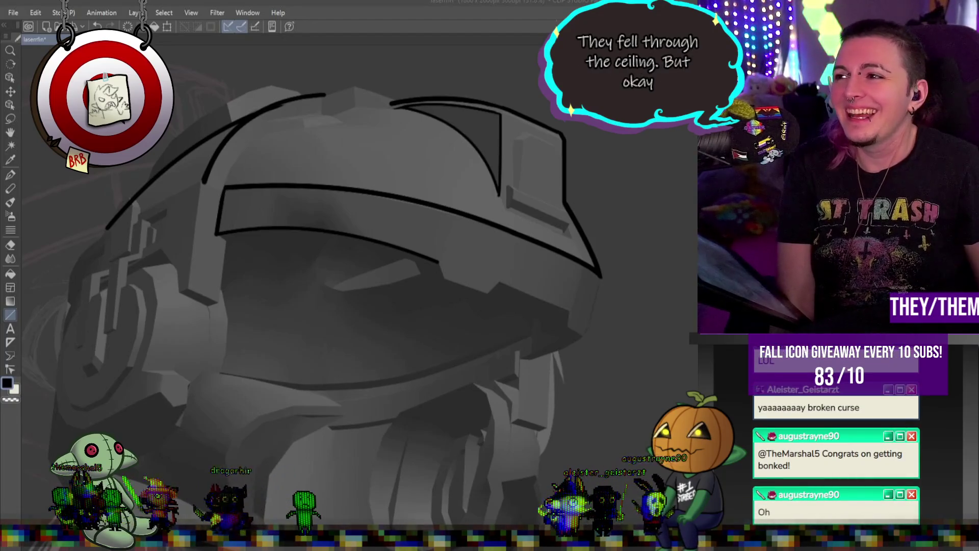
Draw stepped straight lines along the visor's bottom edge and extend its right edge down to close it
scroll(422, 251, "up", 5)
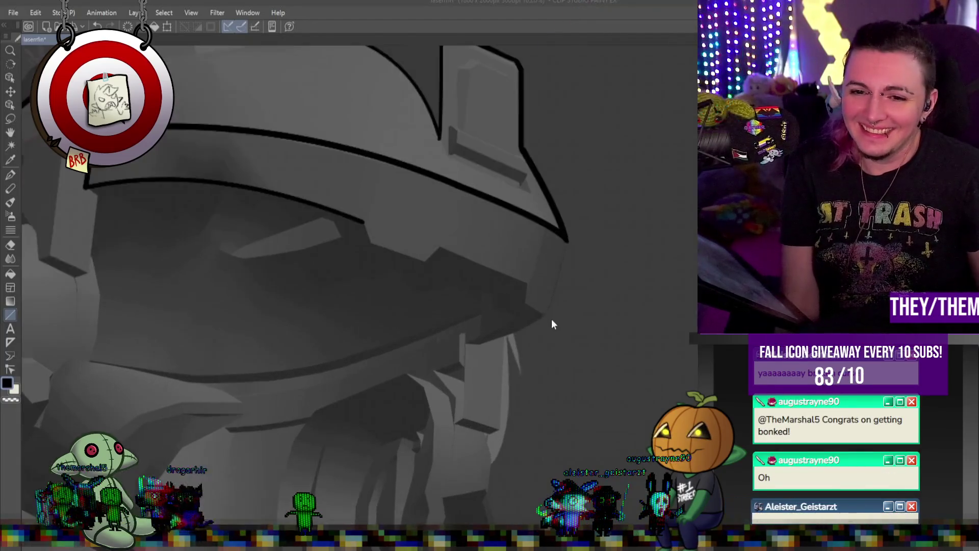
left_click_drag(414, 236, 532, 283)
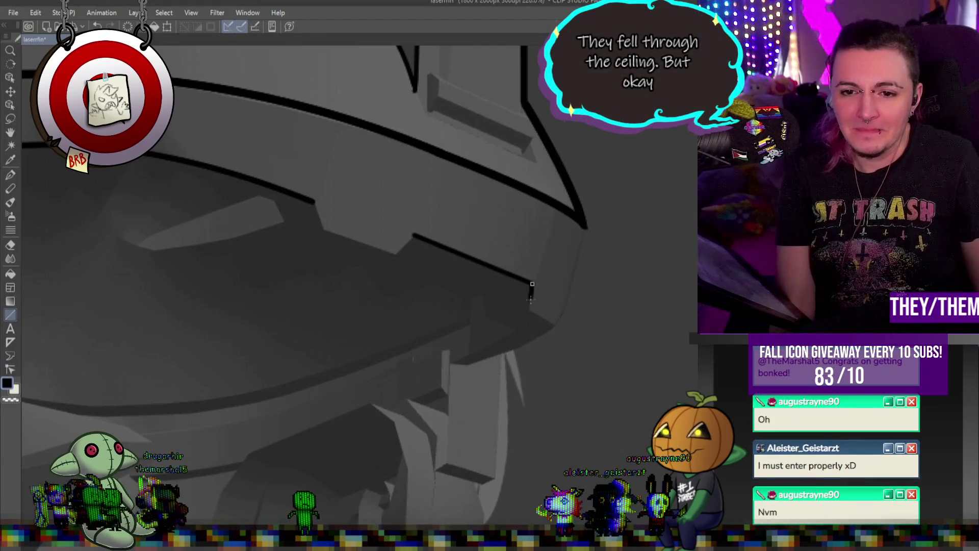
left_click_drag(544, 321, 557, 327)
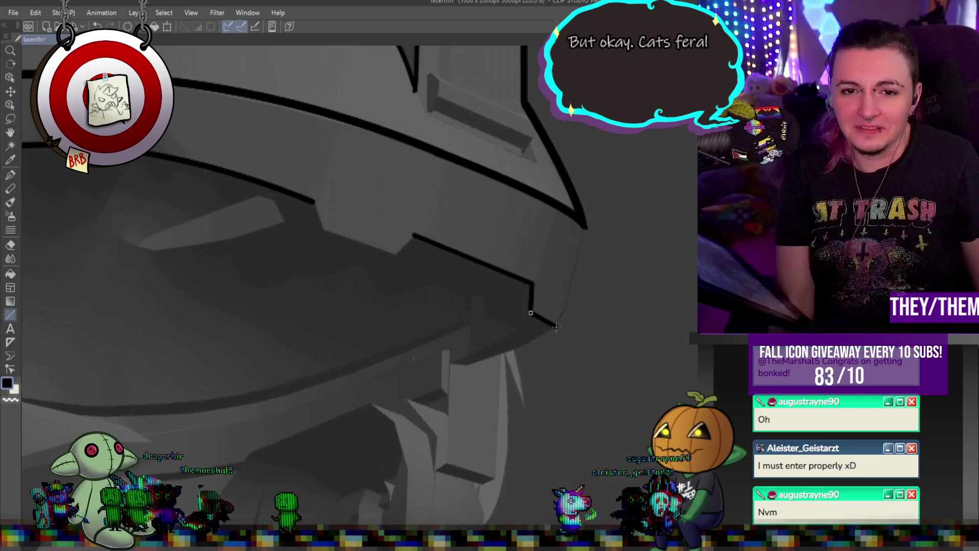
mouse_move(321, 223)
left_mouse_down()
mouse_move(384, 257)
mouse_move(415, 235)
left_mouse_up()
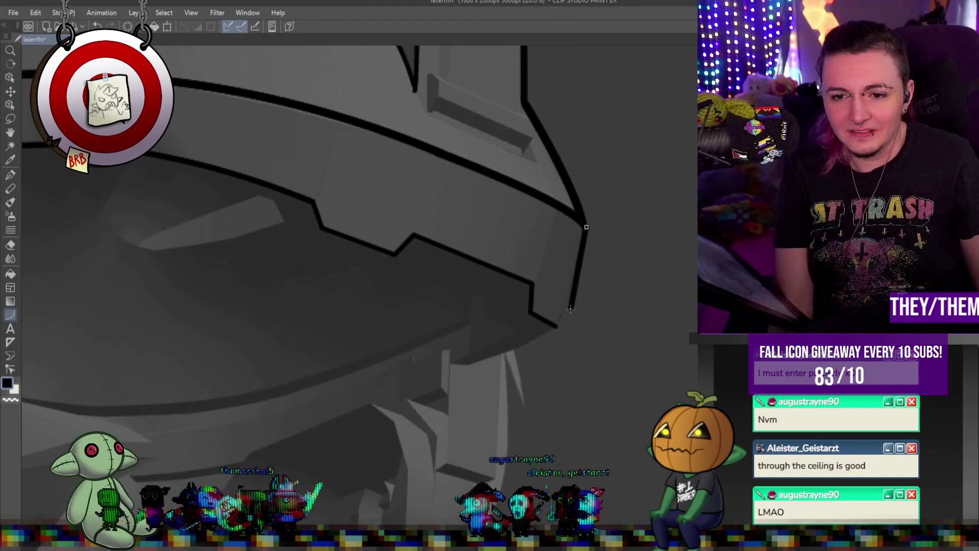
left_click_drag(571, 306, 559, 324)
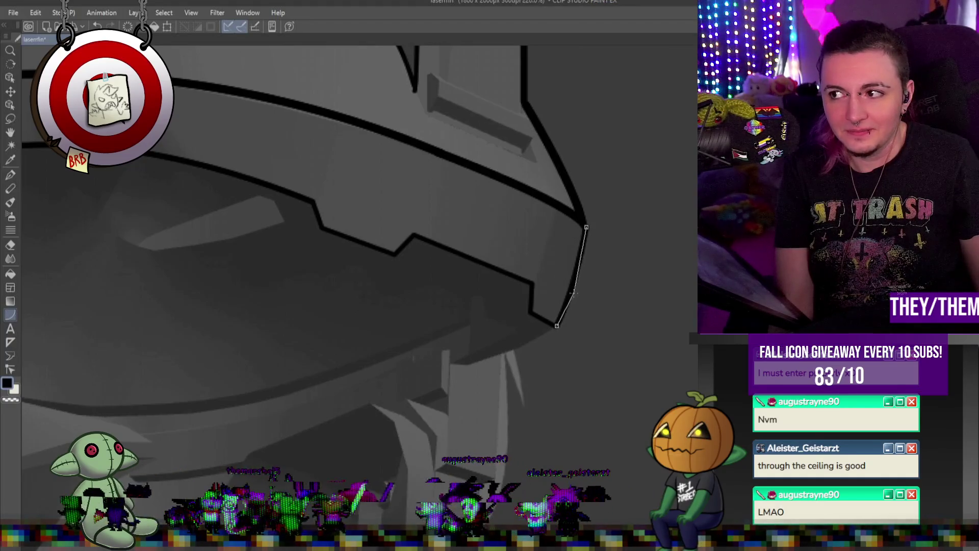
scroll(498, 260, "down", 6)
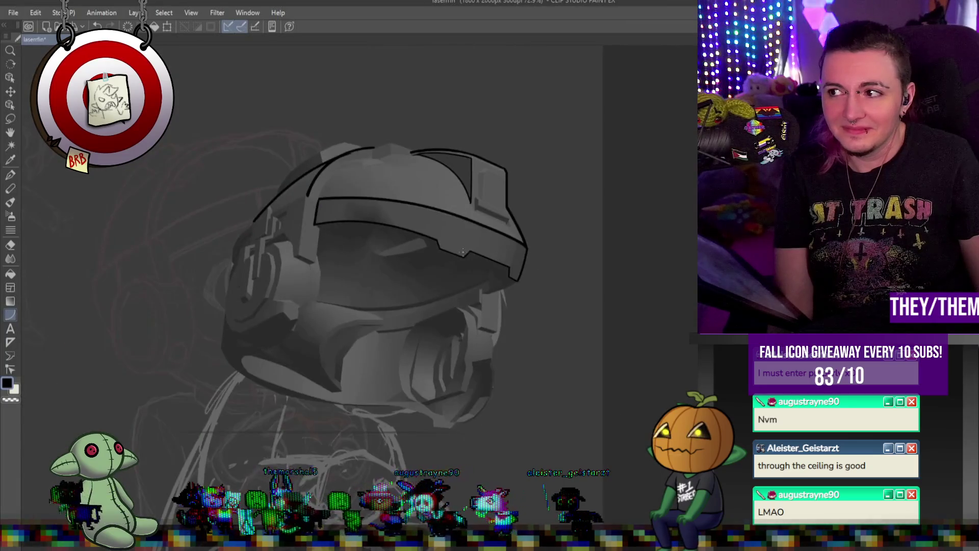
scroll(366, 224, "up", 1)
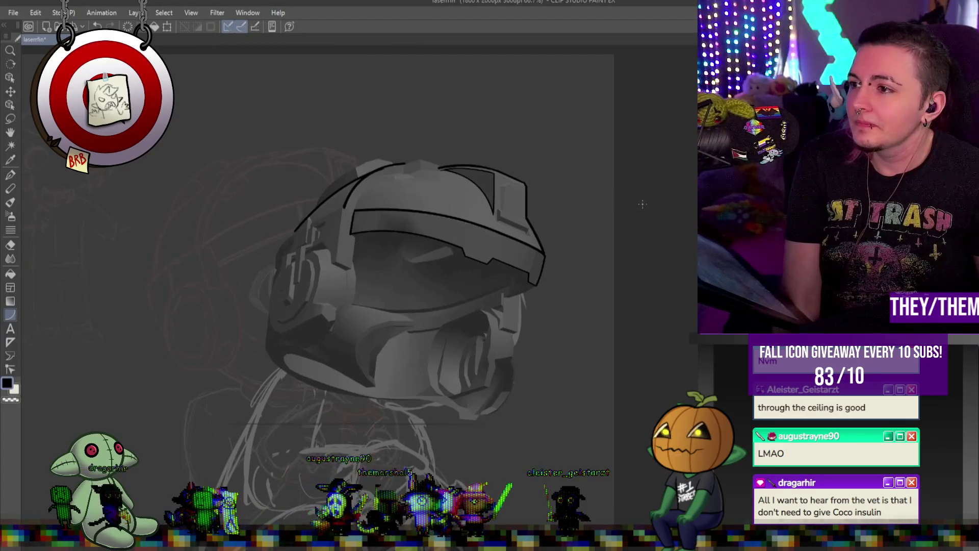
scroll(311, 218, "up", 3)
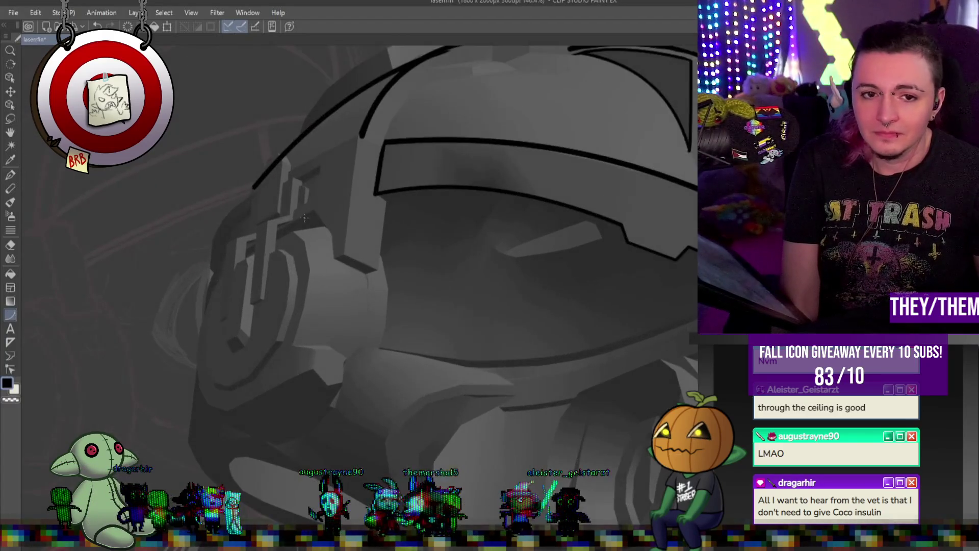
left_click(256, 190)
left_click(213, 240)
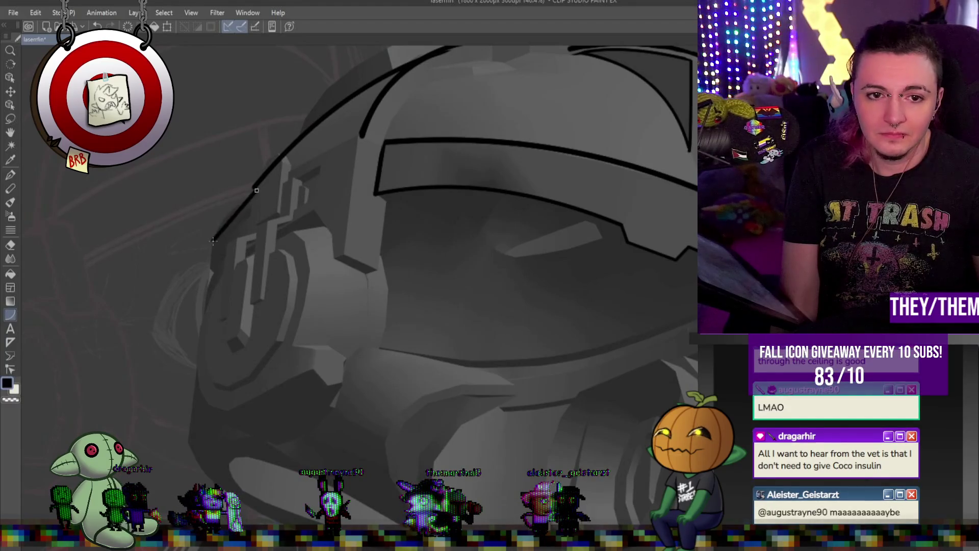
Commit the straight edge stroke and add a curved outline down the helmet's side
key("Return")
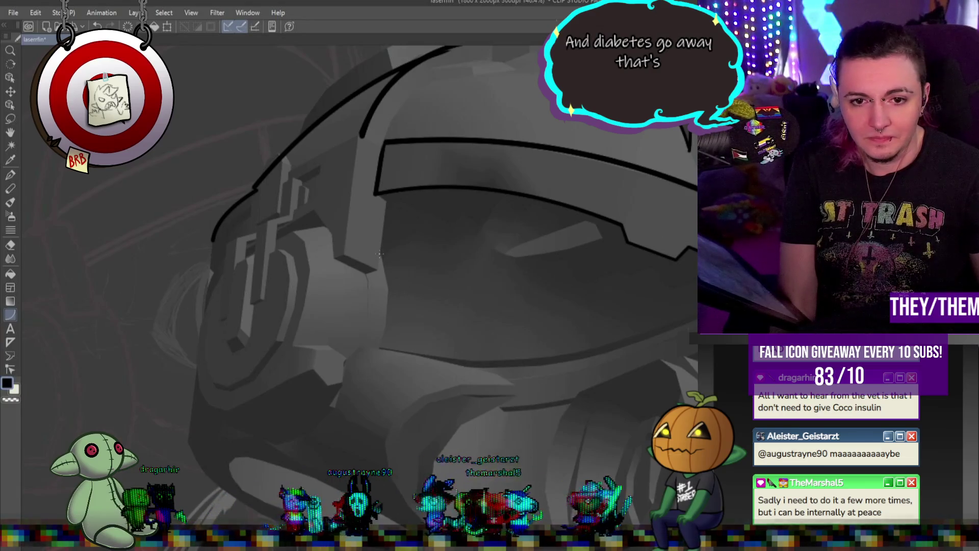
left_click_drag(379, 253, 377, 349)
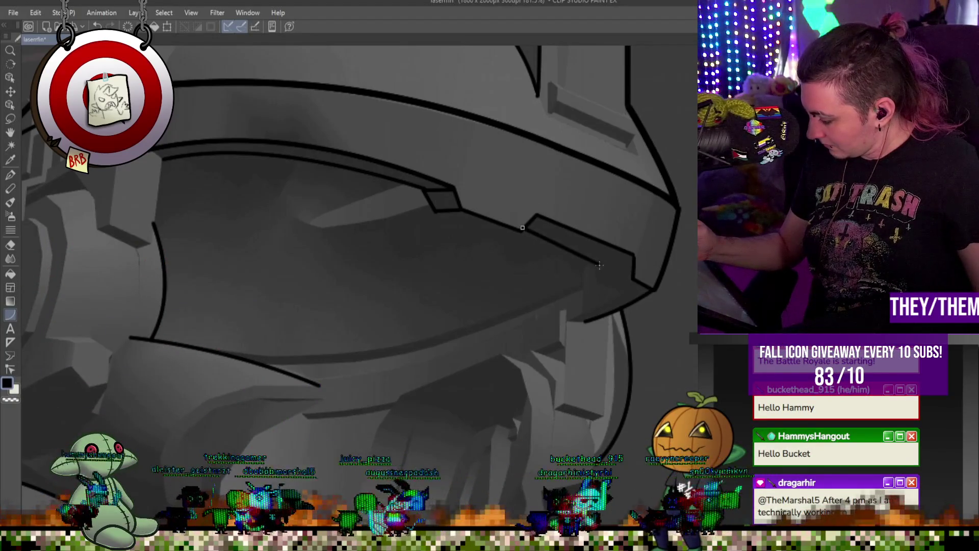
Finish the notch line and trace an inner curve along the visor rim to its right corner
left_click_drag(593, 261, 601, 283)
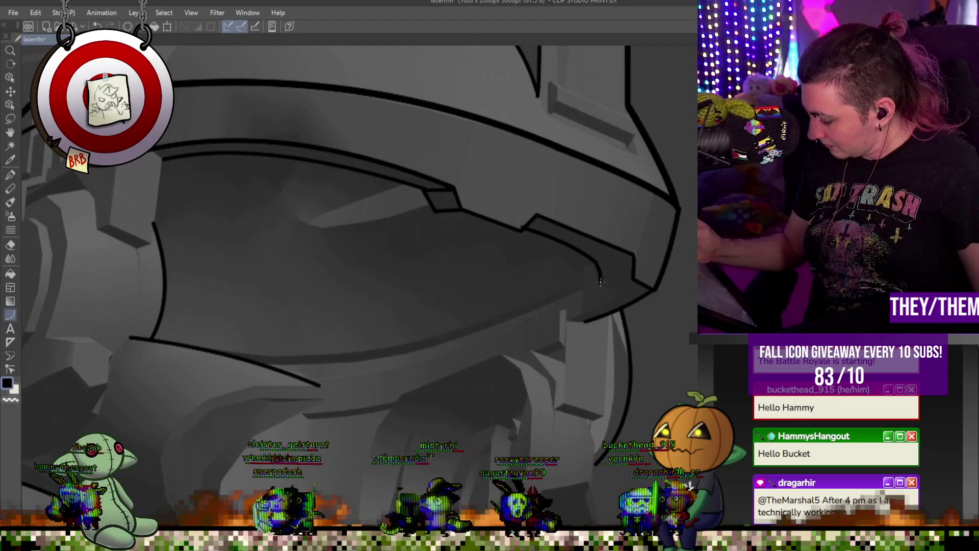
left_click(567, 321)
double_click(637, 296)
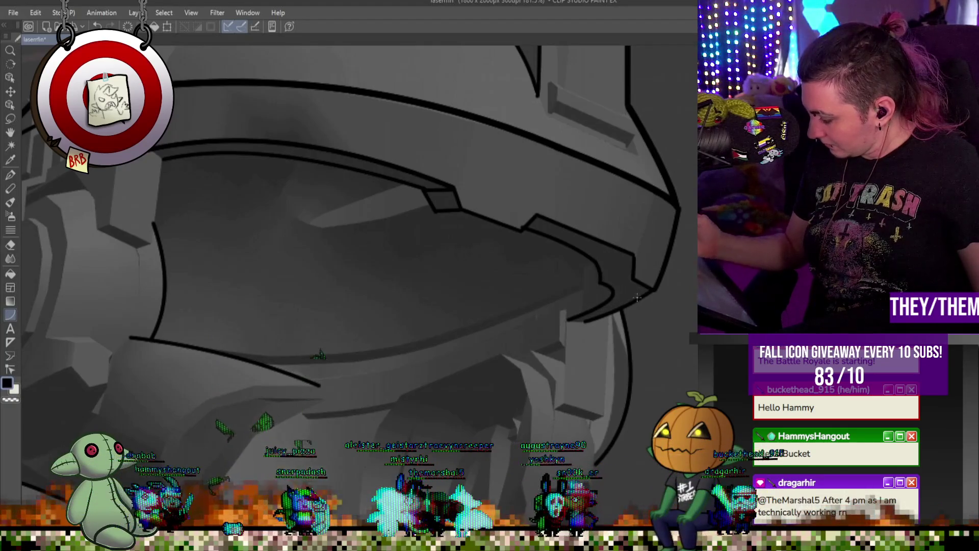
left_click(633, 278)
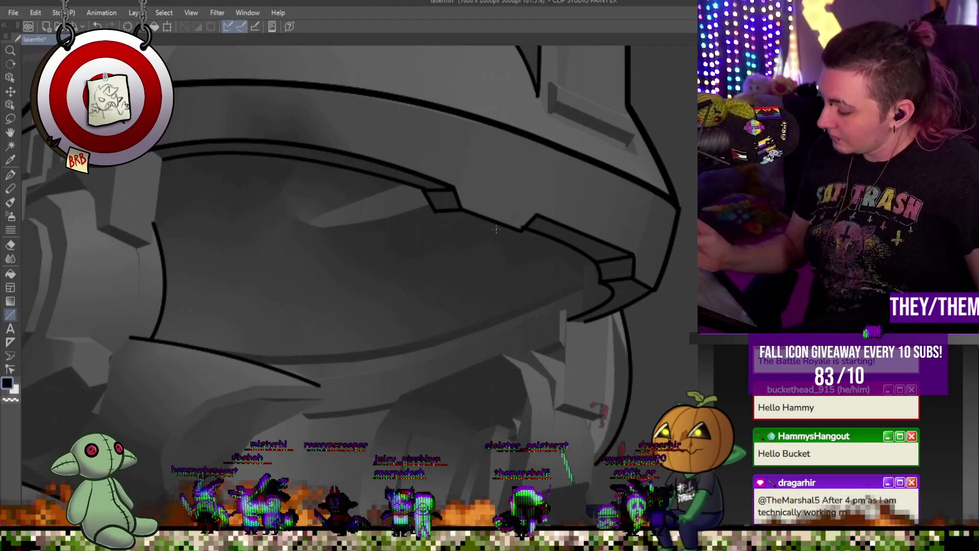
Attempt an inner line along the visor's upper step, cancelling both unfinished tries
left_click(436, 214)
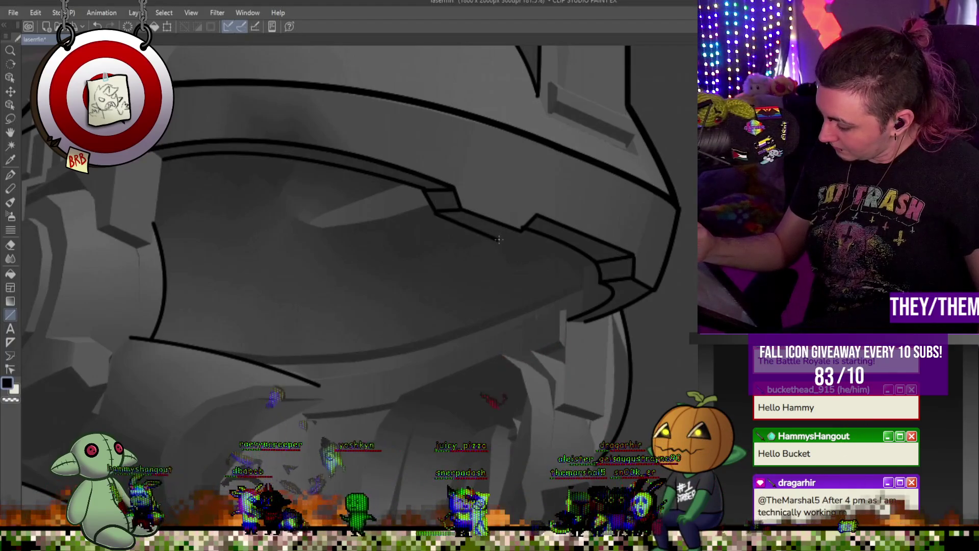
key("Escape")
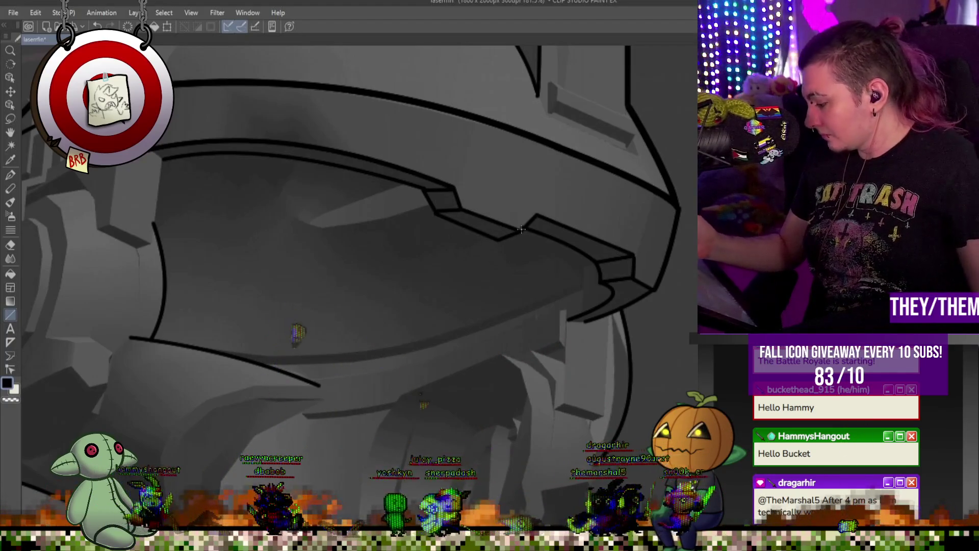
left_click(521, 232)
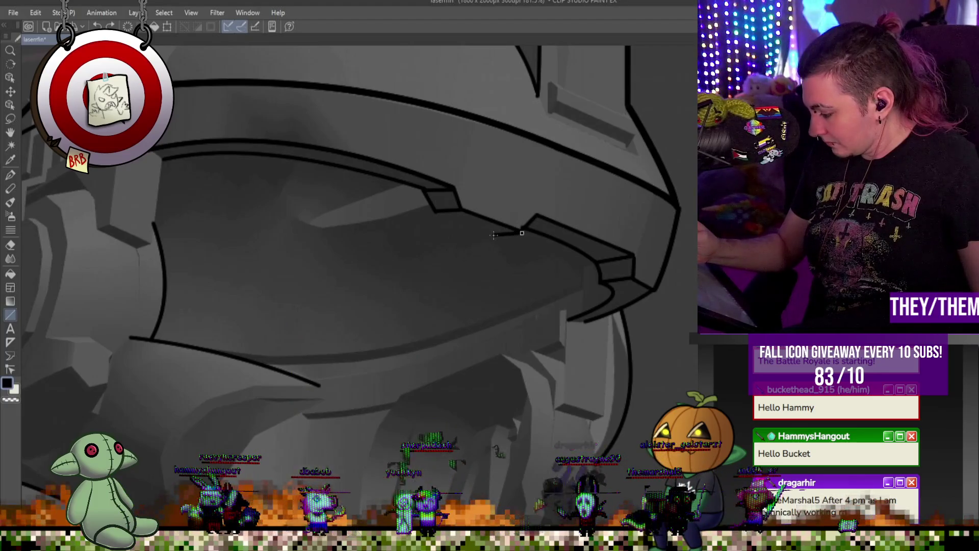
key("Escape")
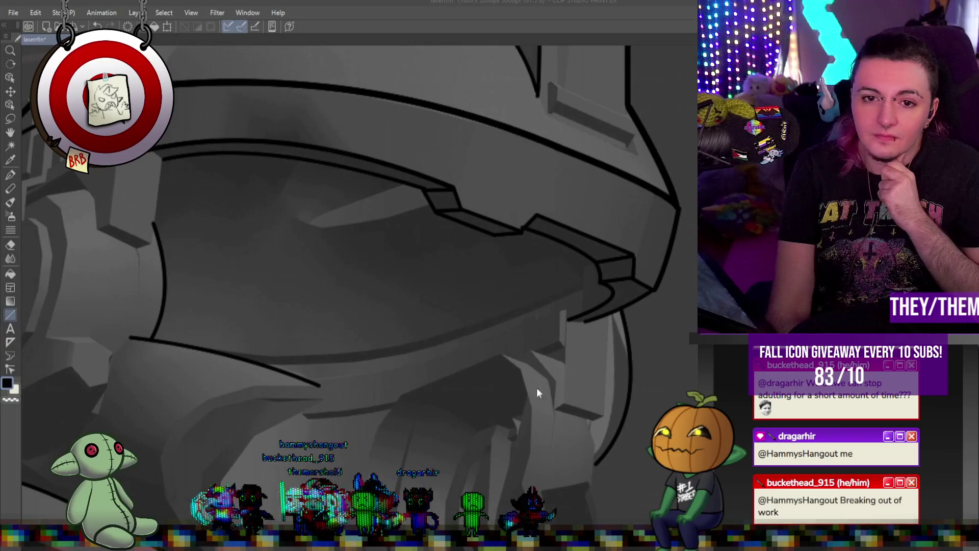
Redraw the crown ridge line toward the visor and add two short vertical edges at the peak
scroll(528, 388, "down", 5)
scroll(528, 393, "up", 3)
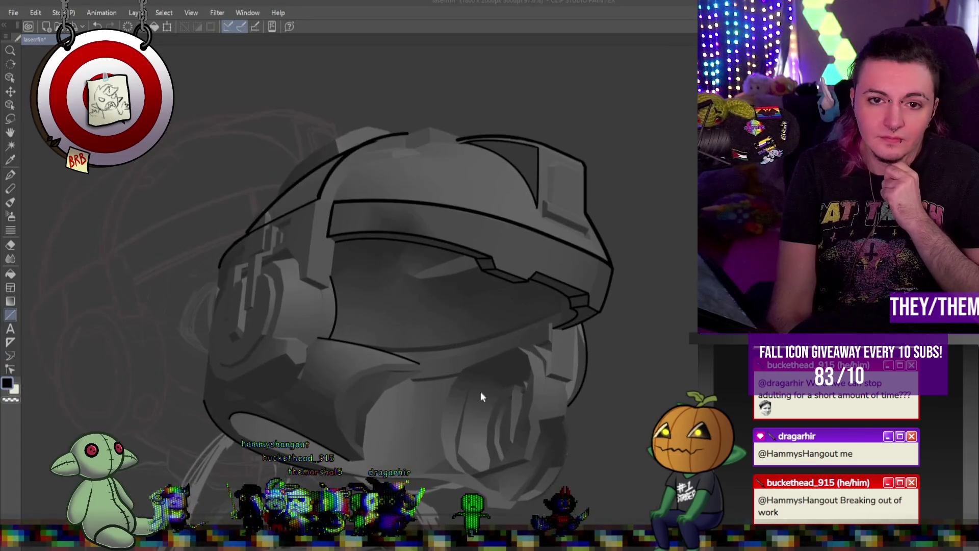
scroll(383, 297, "down", 4)
scroll(353, 295, "up", 6)
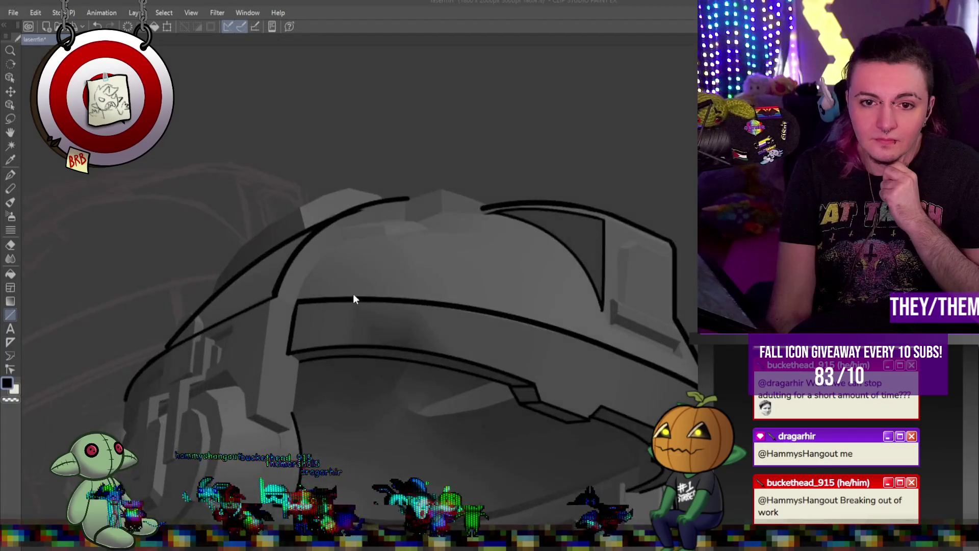
scroll(353, 294, "up", 2)
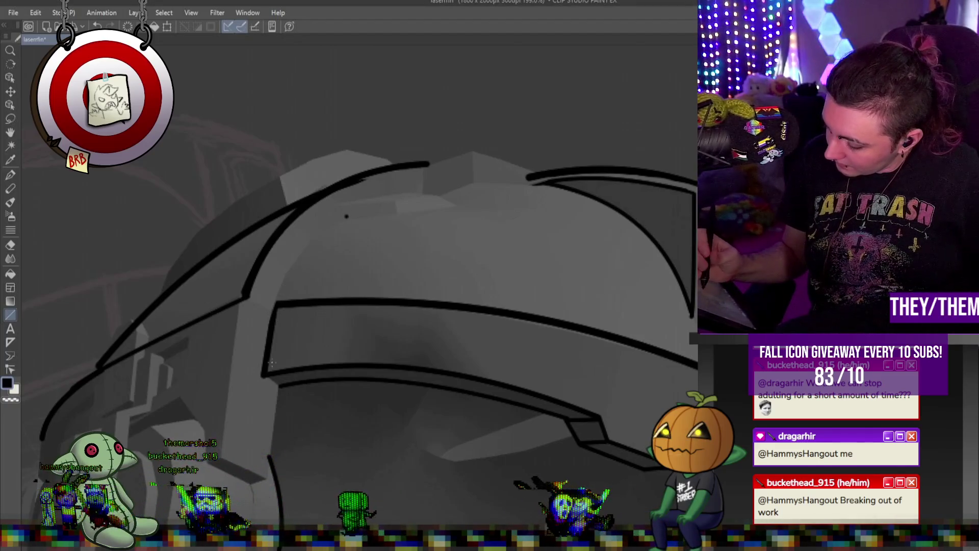
left_click_drag(346, 216, 264, 376)
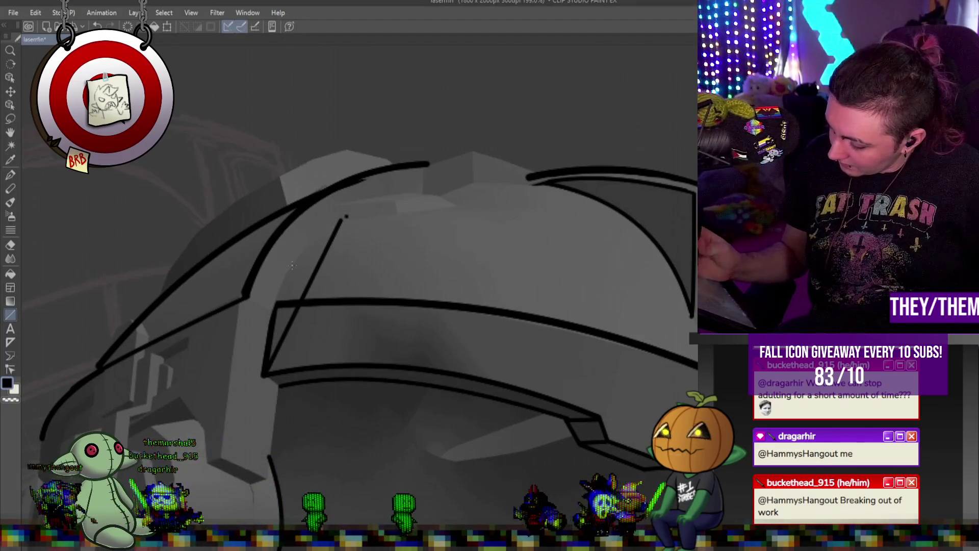
key("ctrl+z")
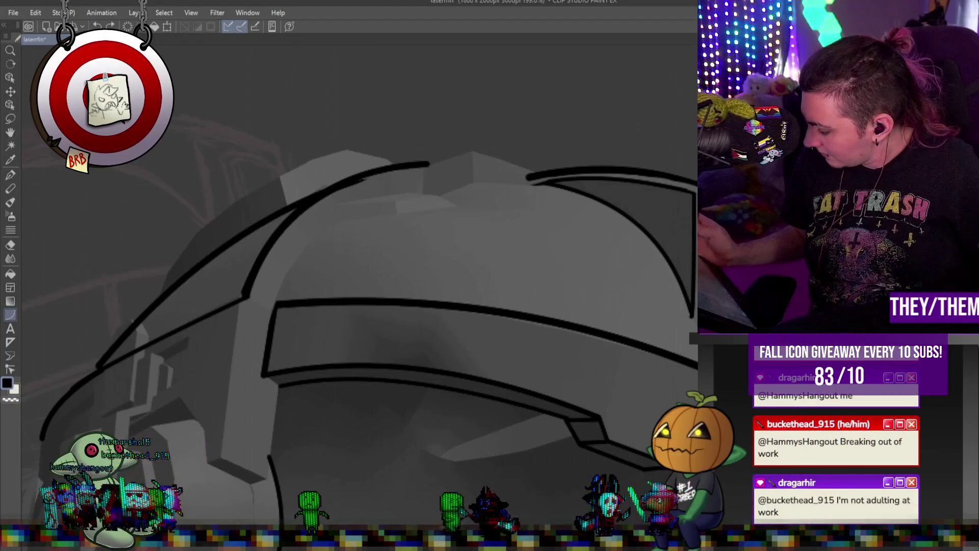
left_click_drag(334, 222, 273, 315)
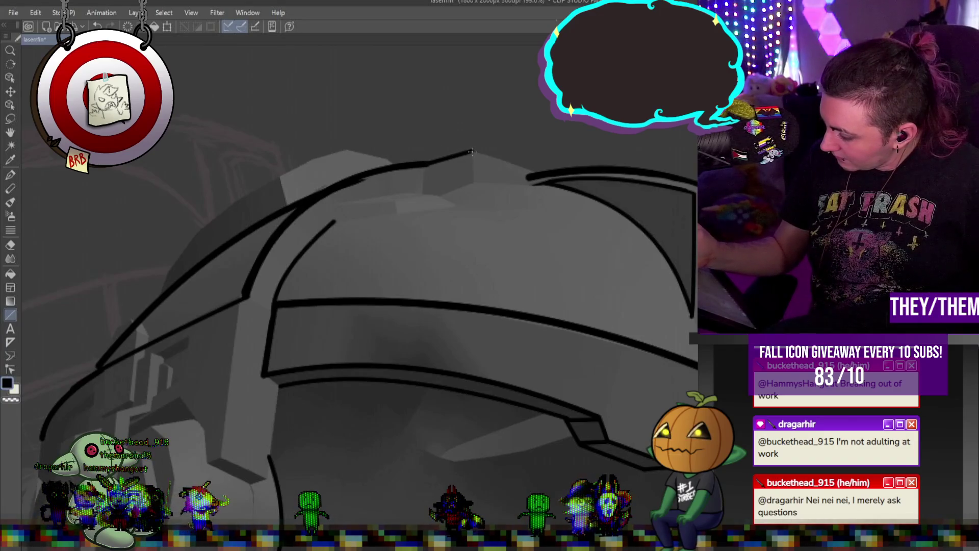
left_click_drag(472, 151, 474, 182)
left_click_drag(423, 164, 422, 190)
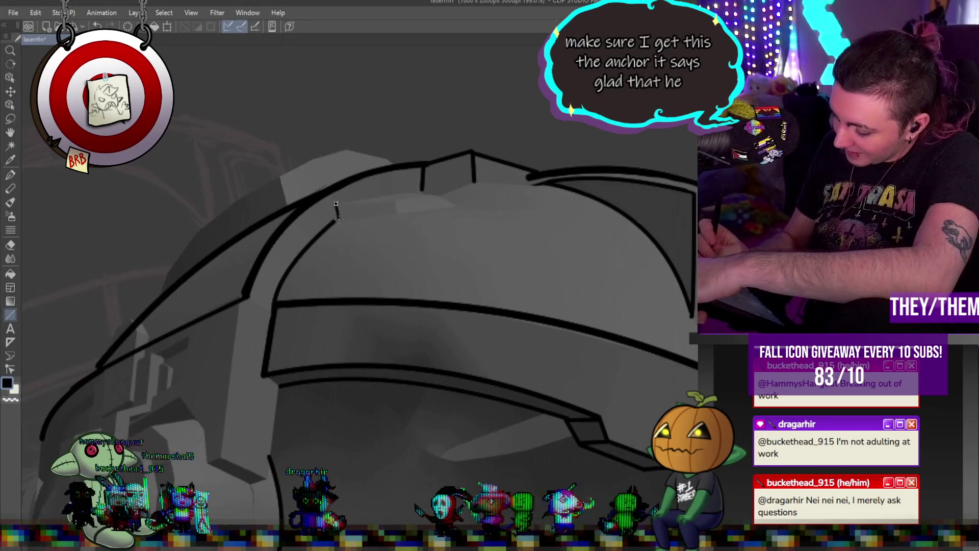
Outline the small four-sided plates on the crown ridge, running up to the peak
mouse_move(336, 204)
left_mouse_down()
mouse_move(423, 202)
mouse_move(397, 202)
mouse_move(397, 213)
left_mouse_up()
left_click_drag(398, 213, 335, 214)
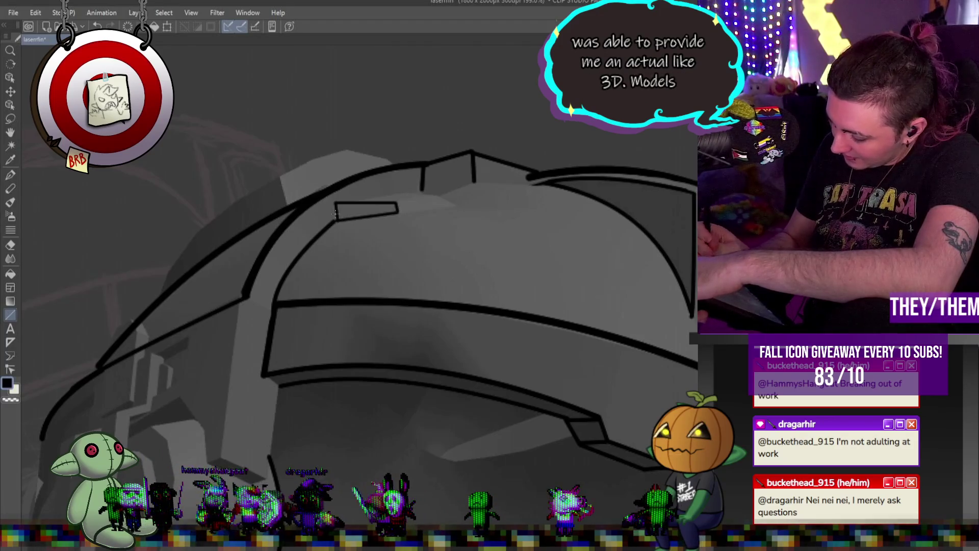
left_click(439, 197)
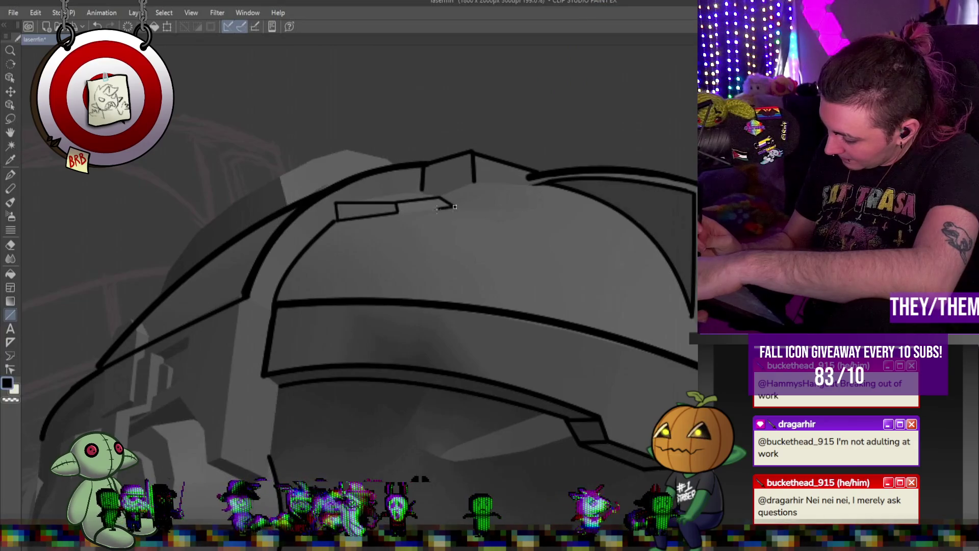
left_click(474, 179)
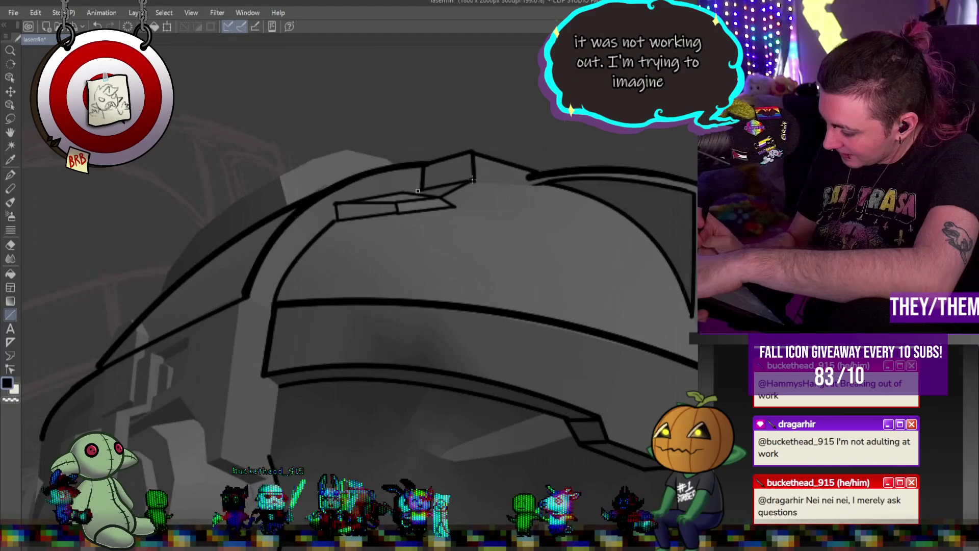
left_click(418, 191)
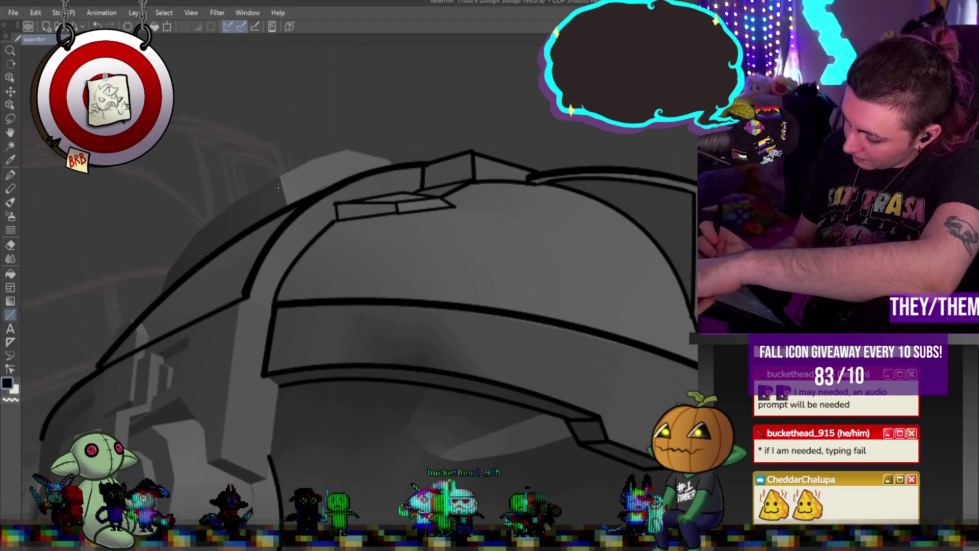
Ink a curve arching over the crown's left bump and bending down the helmet's left dome
mouse_move(279, 178)
left_mouse_down()
mouse_move(286, 206)
mouse_move(313, 159)
mouse_move(350, 150)
left_mouse_up()
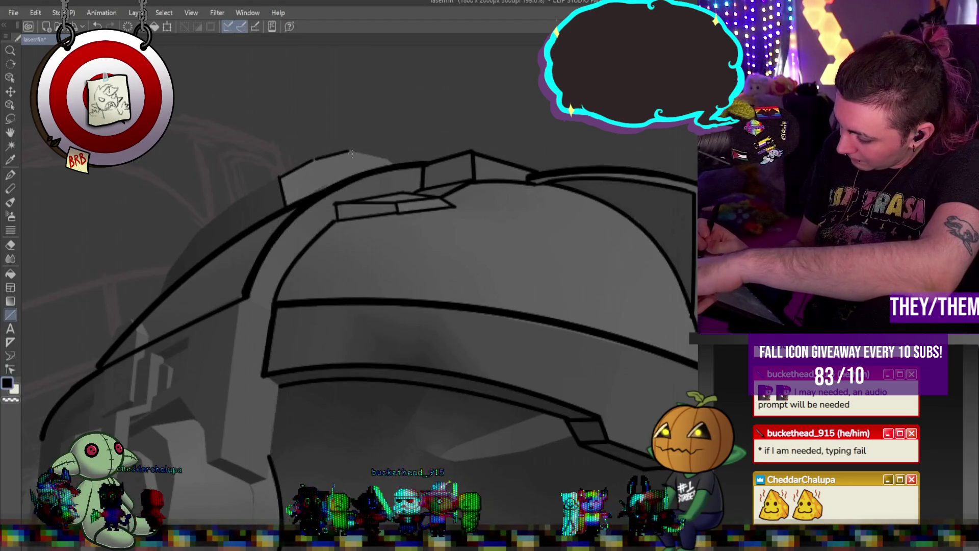
key("ctrl+z")
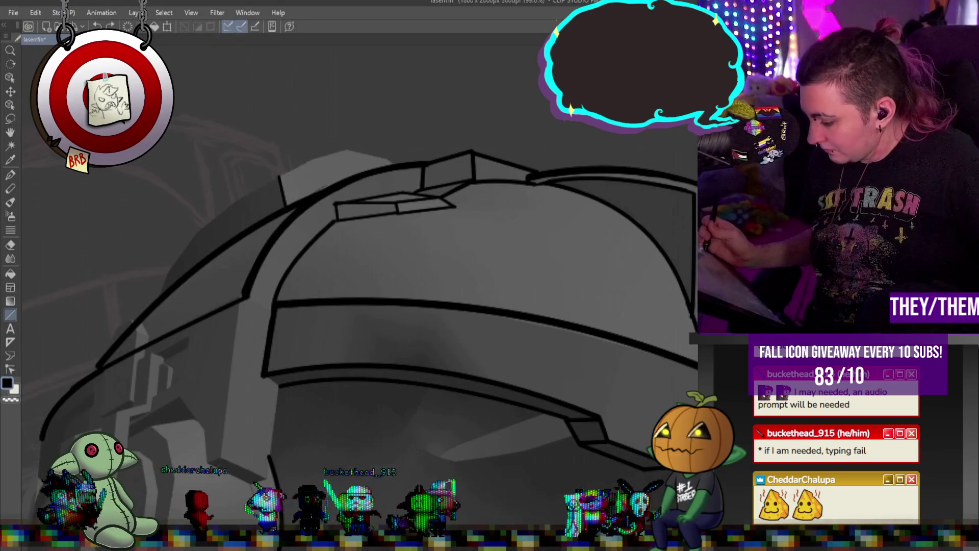
left_click_drag(279, 175, 397, 164)
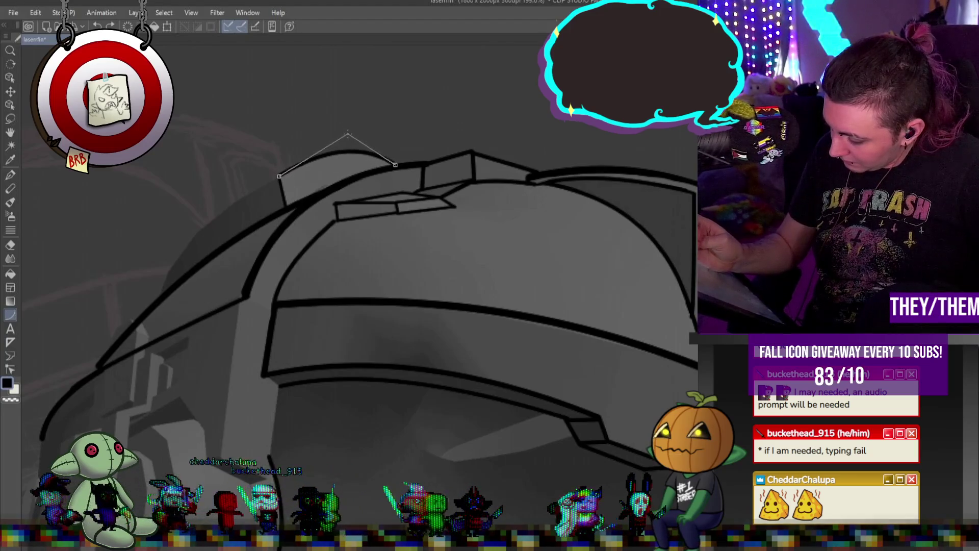
left_click(349, 133)
mouse_move(278, 175)
left_mouse_down()
mouse_move(224, 204)
mouse_move(162, 297)
left_mouse_up()
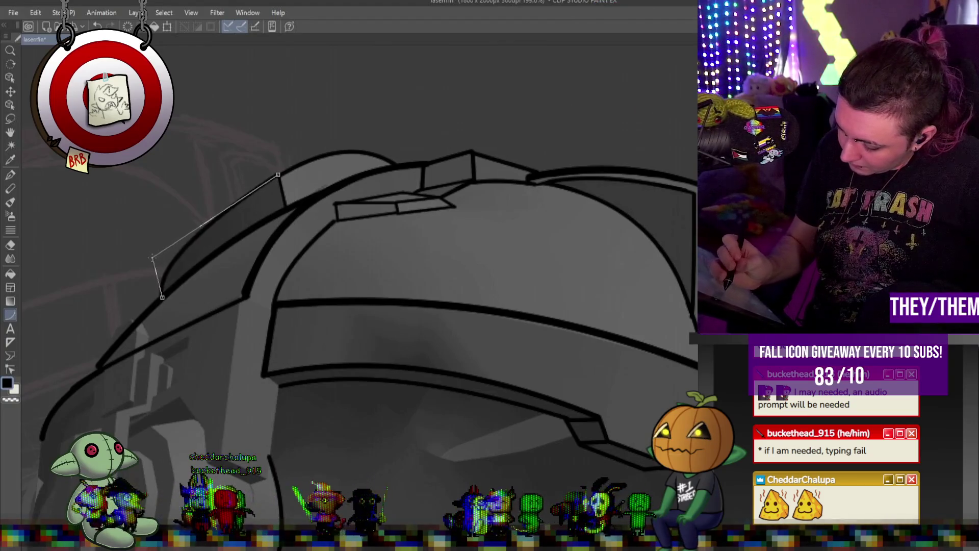
left_click(179, 236)
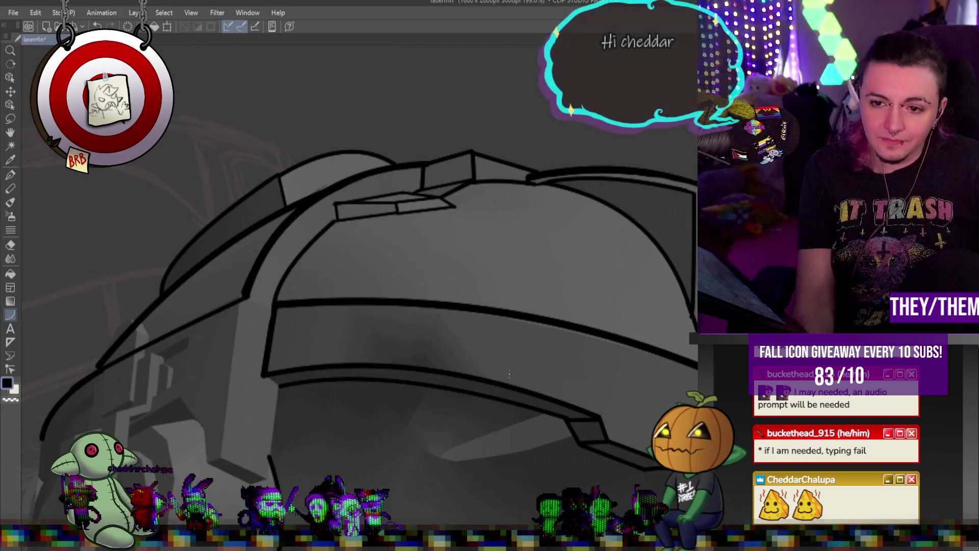
scroll(557, 314, "down", 6)
scroll(558, 315, "up", 3)
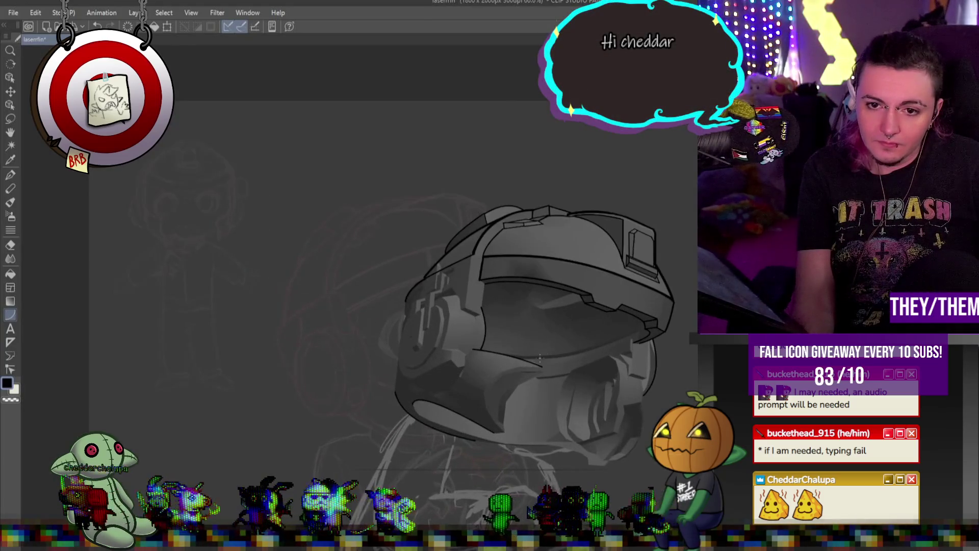
key("ctrl+z")
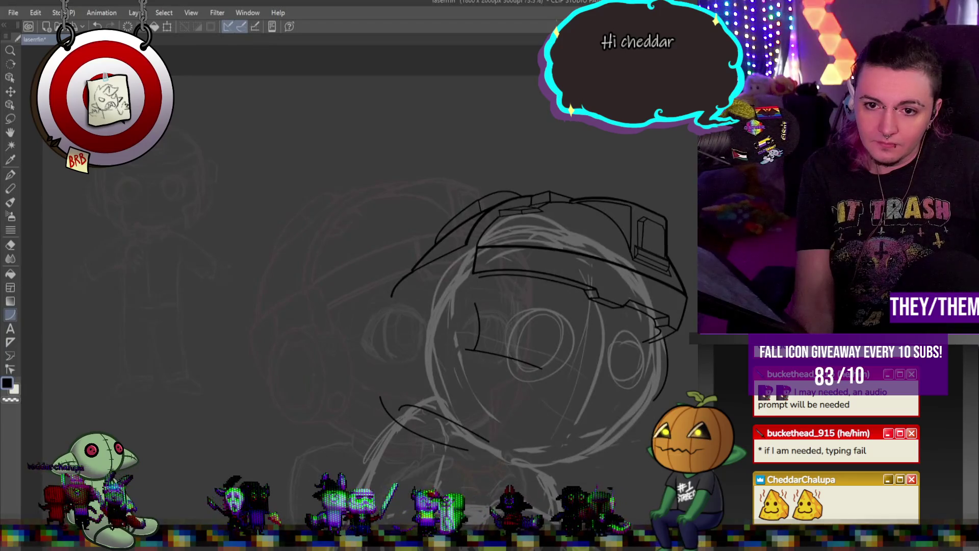
key("ctrl+y")
scroll(510, 306, "up", 4)
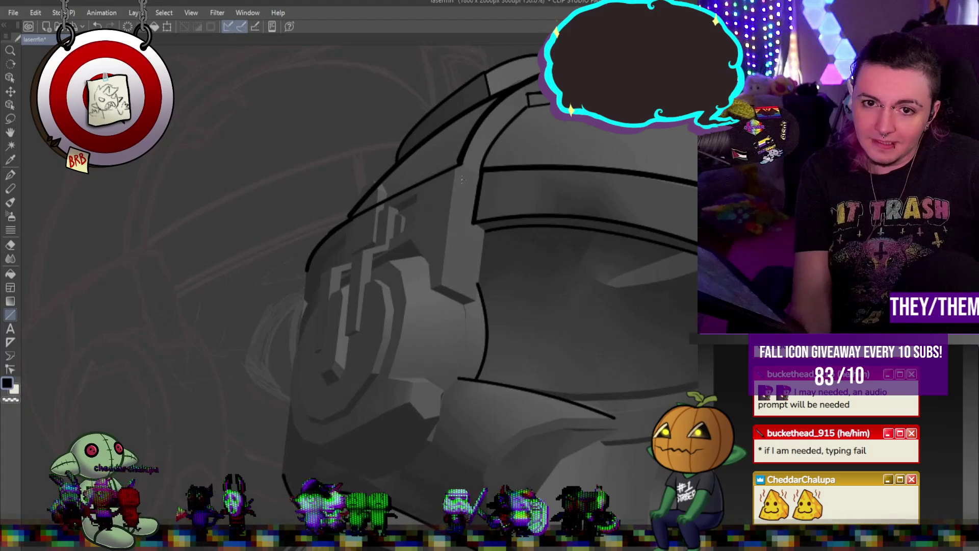
left_click_drag(459, 164, 441, 279)
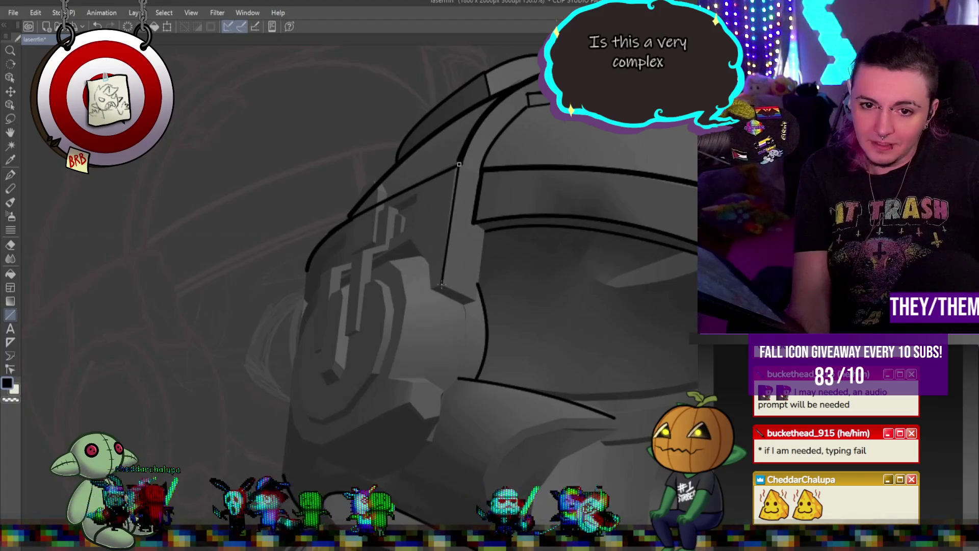
Redraw the misplaced strap edge and add the angled line at the strap's bottom end
key("ctrl+z")
mouse_move(457, 166)
left_mouse_down()
mouse_move(442, 287)
mouse_move(485, 235)
mouse_move(480, 225)
left_mouse_up()
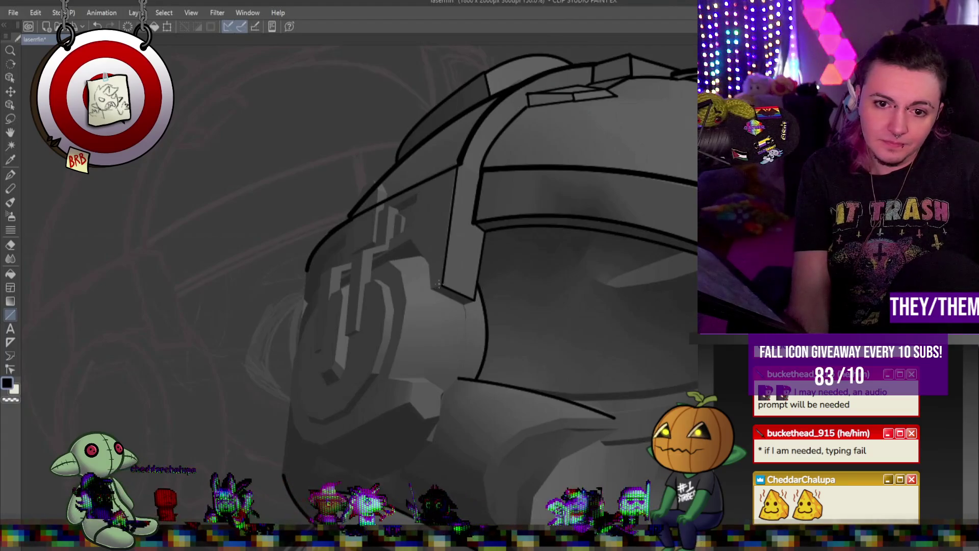
mouse_move(443, 285)
left_mouse_down()
mouse_move(431, 287)
mouse_move(413, 242)
mouse_move(375, 260)
left_mouse_up()
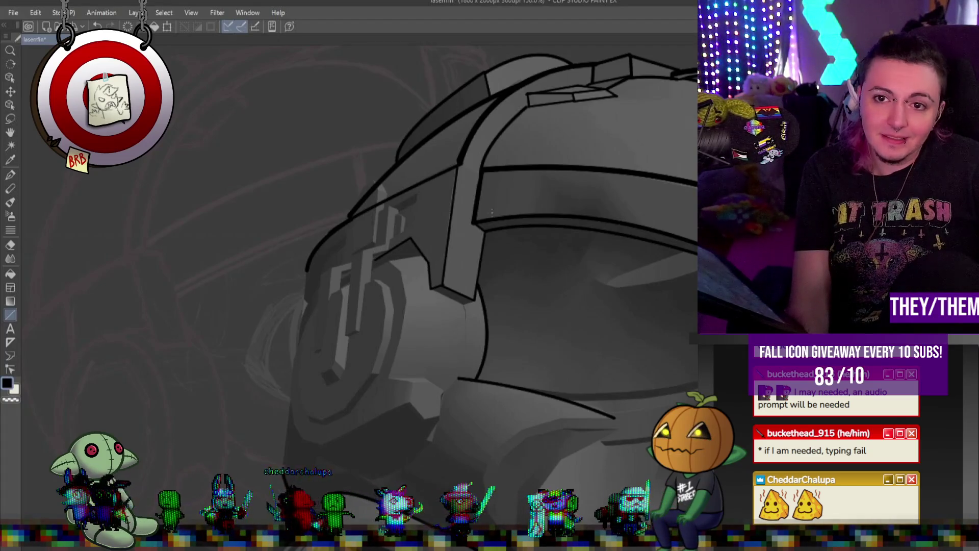
scroll(488, 218, "down", 8)
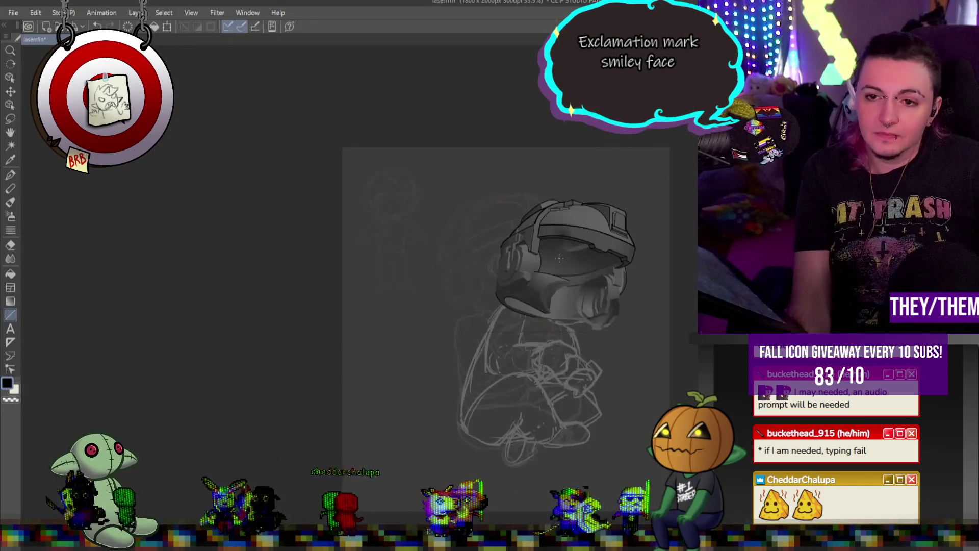
Draw a long straight outline down the helmet's outer left edge from dome to brim
scroll(559, 259, "up", 8)
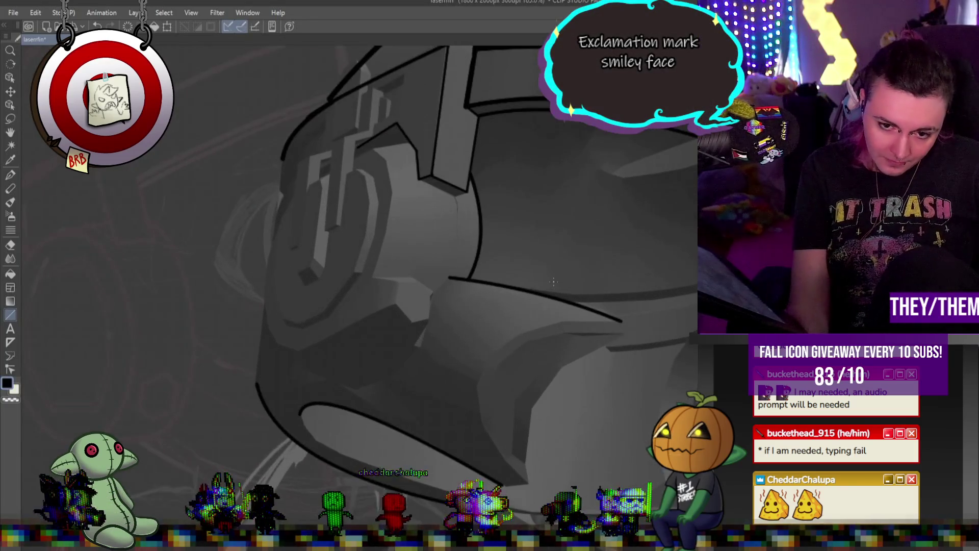
scroll(399, 269, "up", 3)
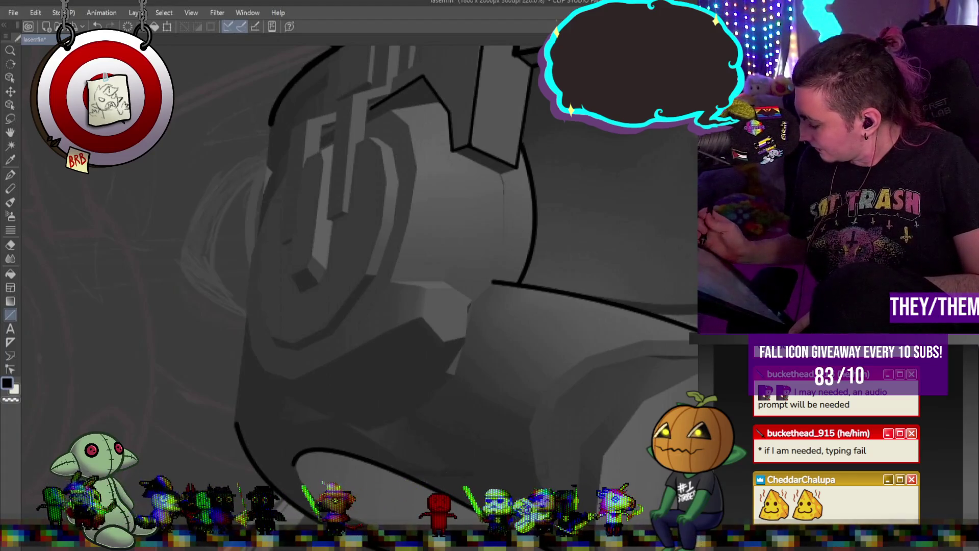
key("u")
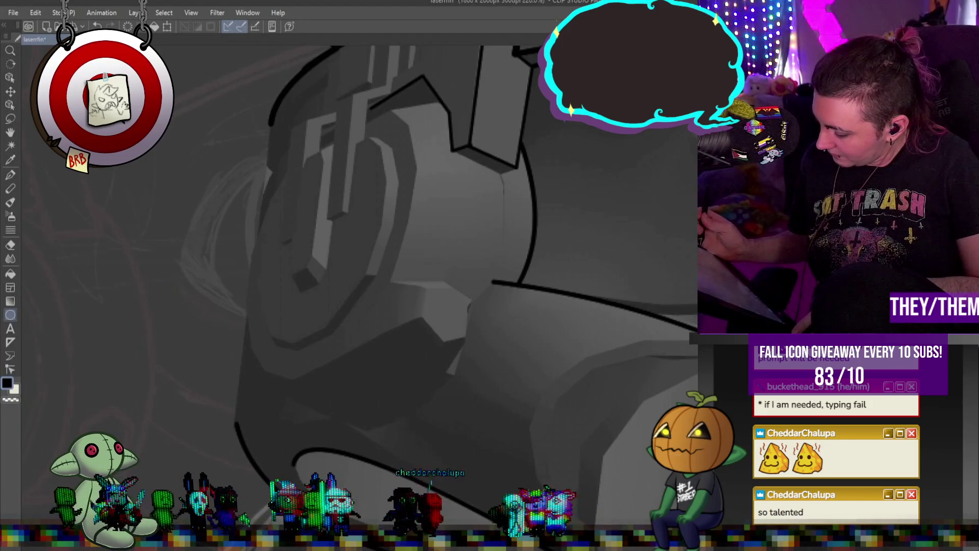
key("u")
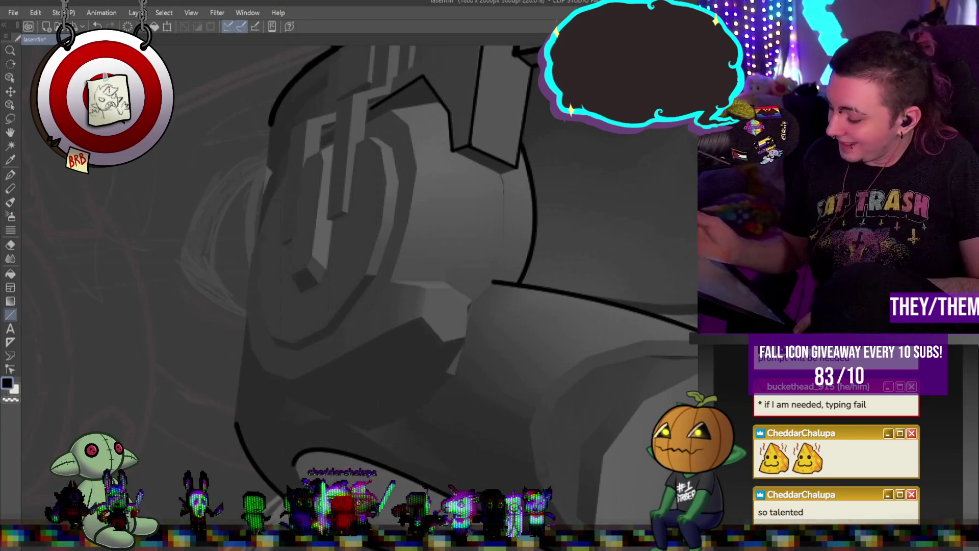
left_click_drag(270, 118, 234, 417)
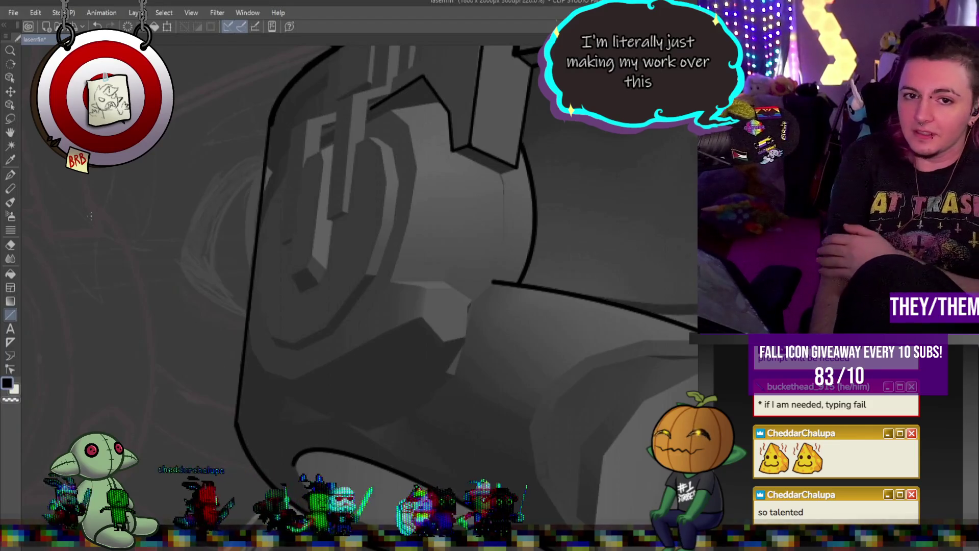
scroll(306, 306, "down", 8)
scroll(400, 231, "up", 3)
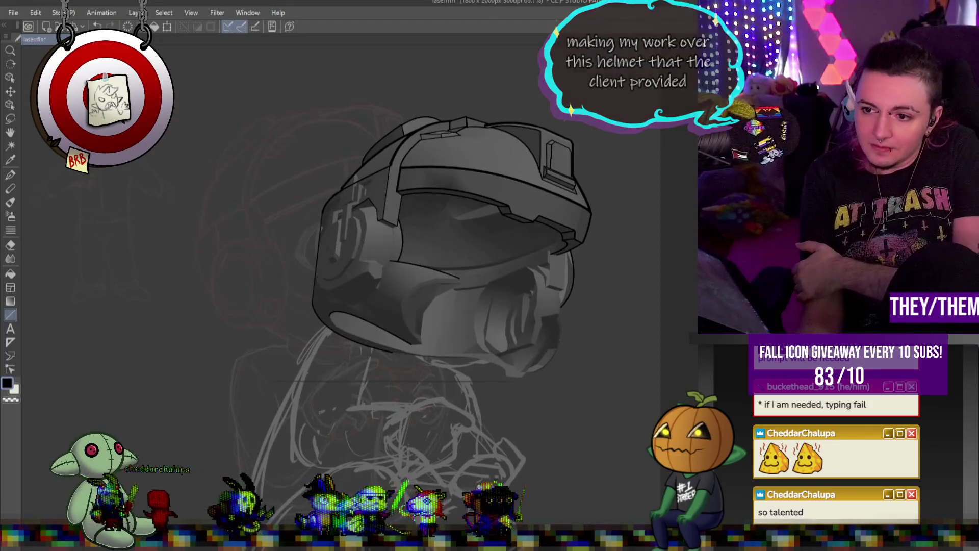
key("ctrl+z")
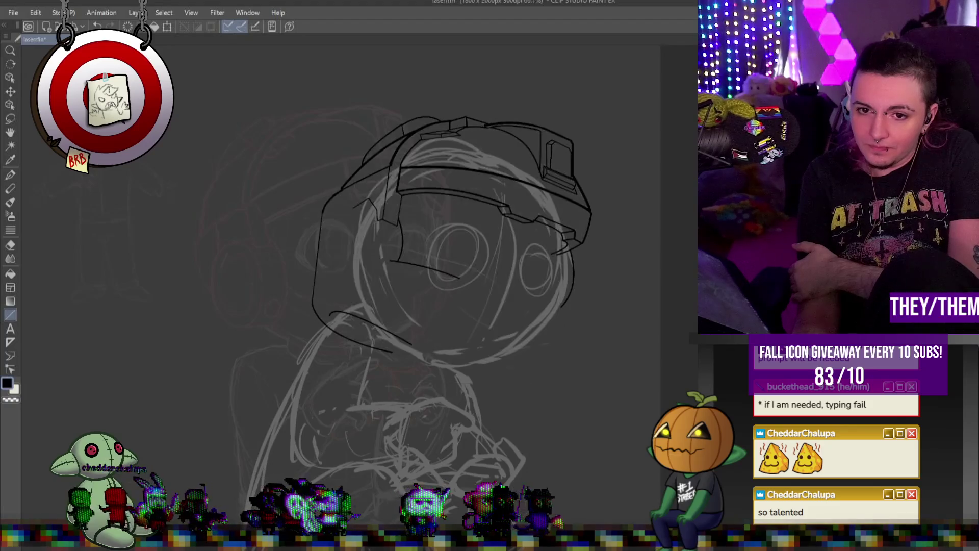
scroll(260, 237, "down", 3)
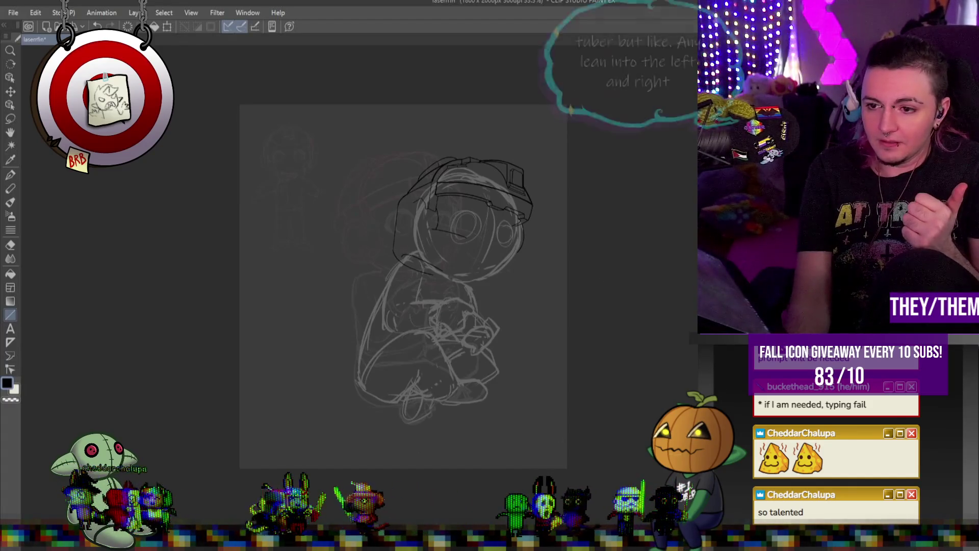
key("ctrl+z")
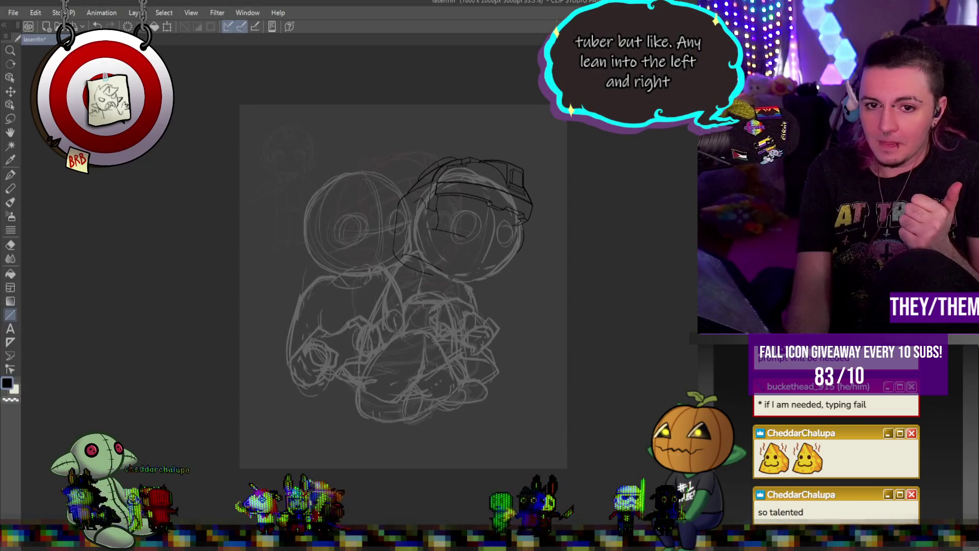
key("ctrl+z")
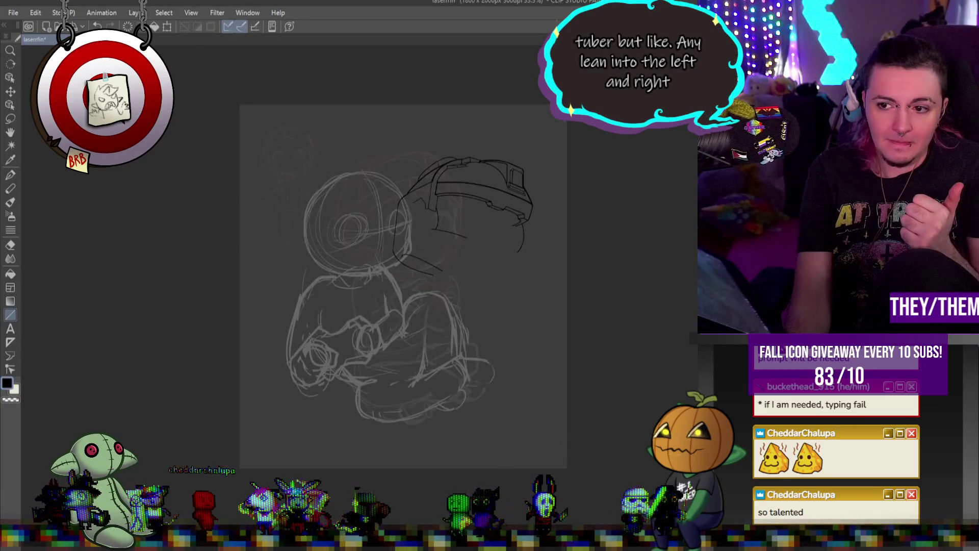
key("ctrl+y")
key("ctrl+z")
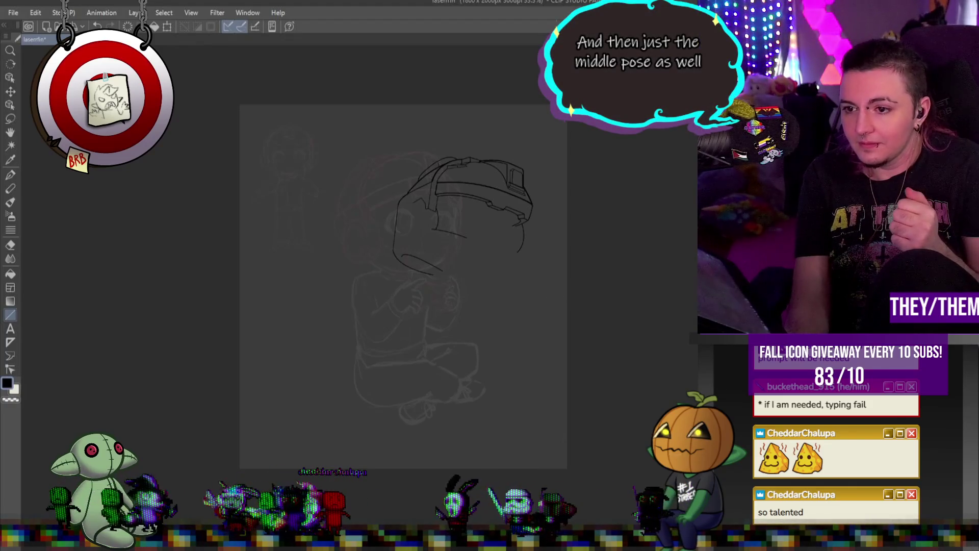
key("ctrl+y")
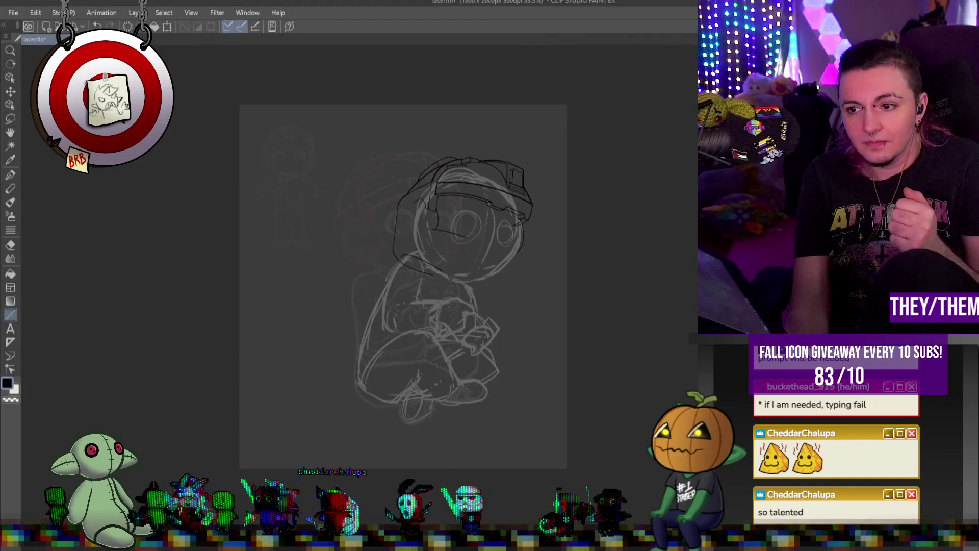
key("ctrl+y")
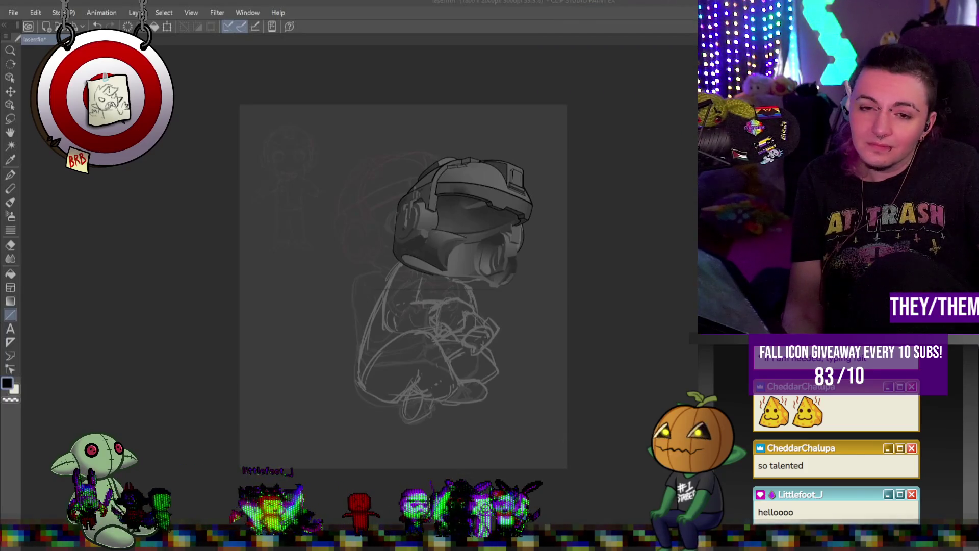
Ink the straight vertical edge lines of the earpiece strap up toward the helmet top
scroll(418, 280, "up", 10)
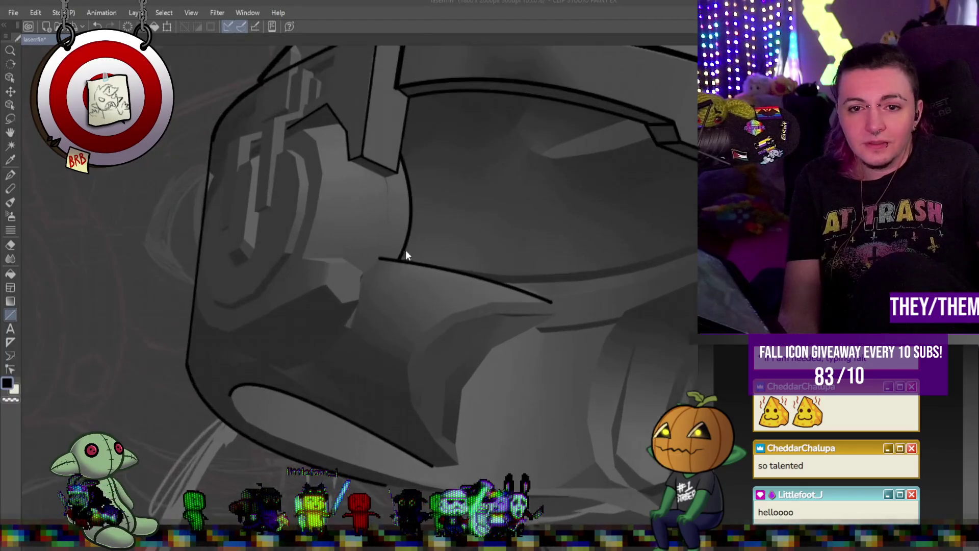
scroll(322, 151, "up", 2)
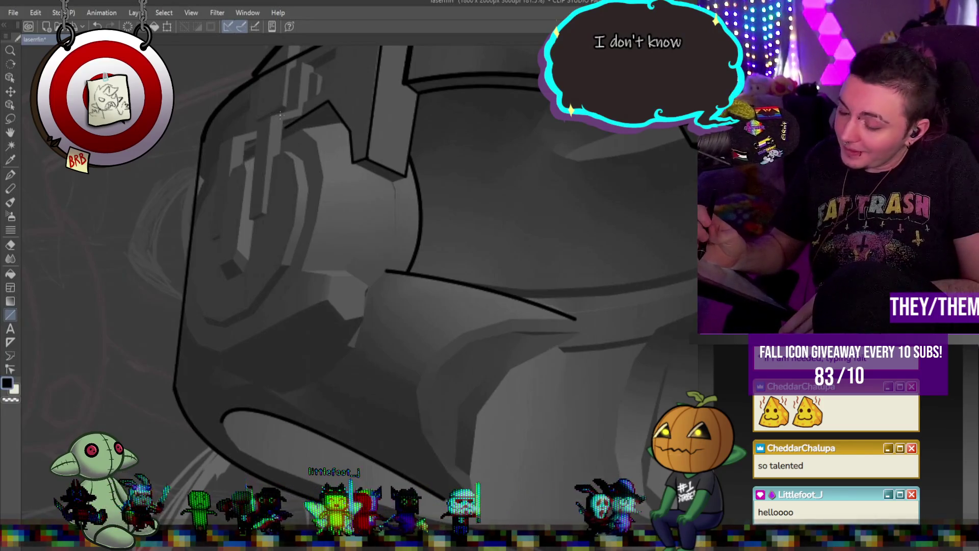
left_click_drag(271, 119, 266, 214)
left_click_drag(272, 157, 282, 121)
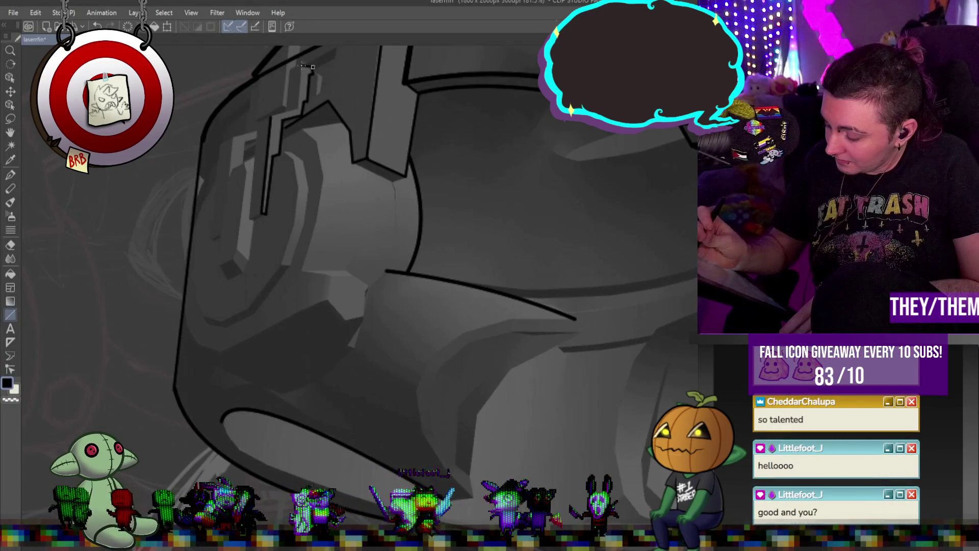
mouse_move(301, 66)
left_mouse_down()
mouse_move(298, 106)
mouse_move(267, 122)
left_mouse_up()
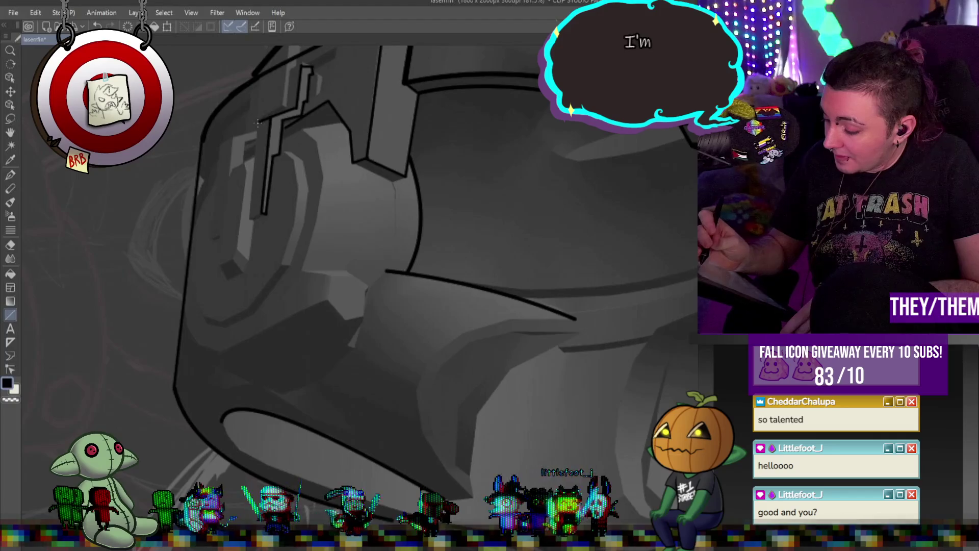
left_click_drag(257, 123, 249, 220)
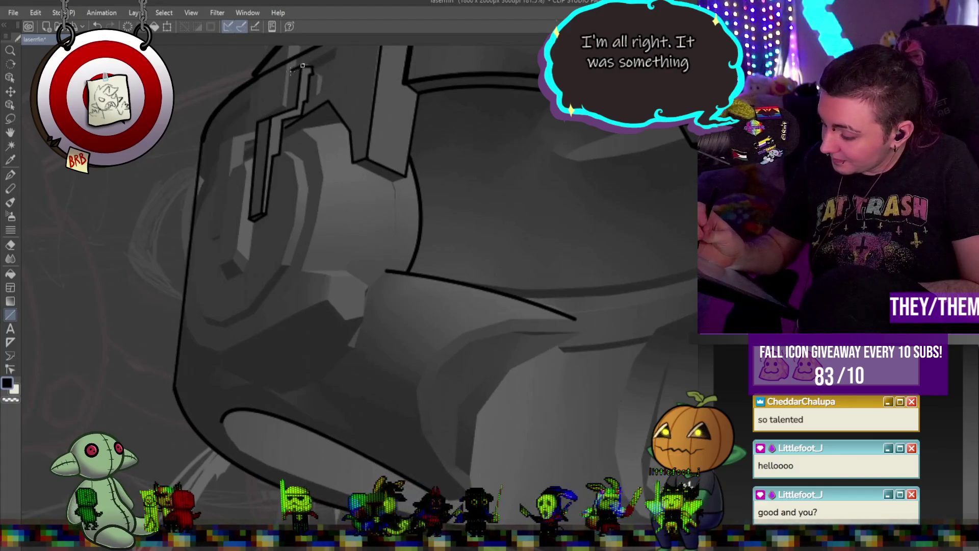
left_click_drag(289, 73, 286, 111)
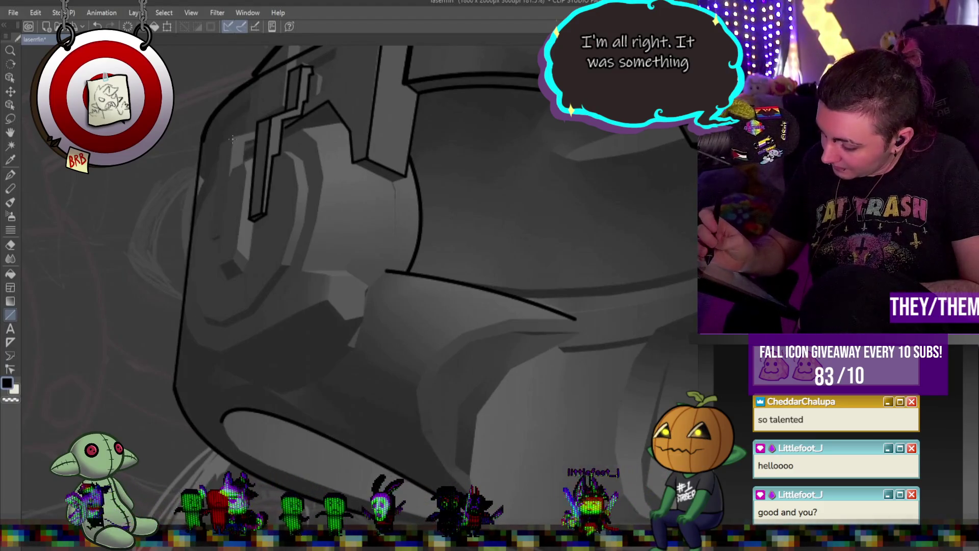
left_click_drag(233, 137, 230, 173)
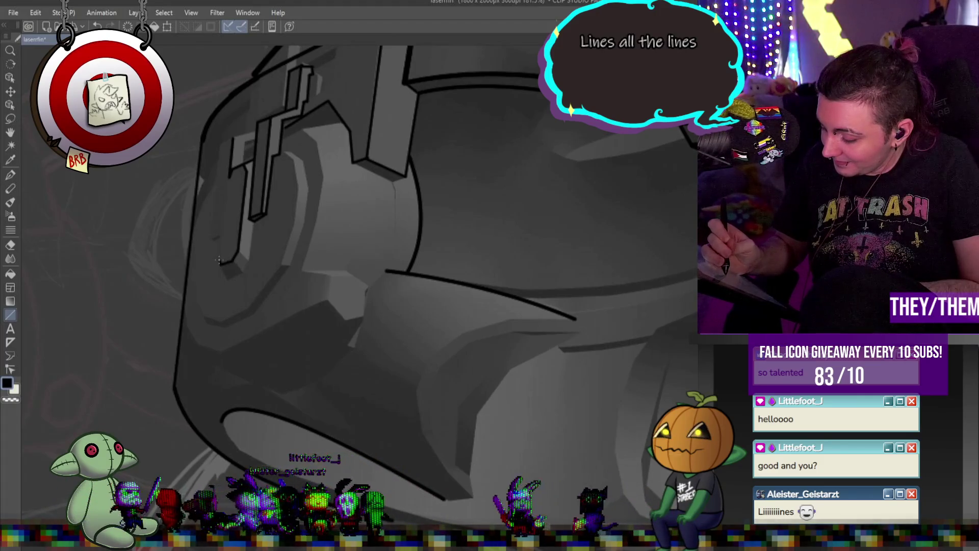
Close the strap bar with left, bottom and inner edges, and begin the earpiece rim curve
left_click_drag(221, 263, 228, 182)
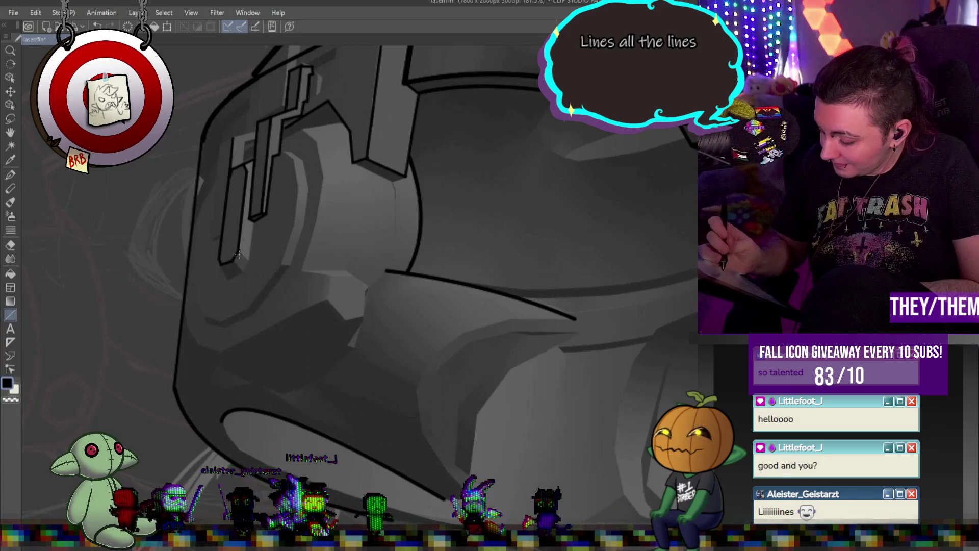
left_click_drag(249, 259, 236, 276)
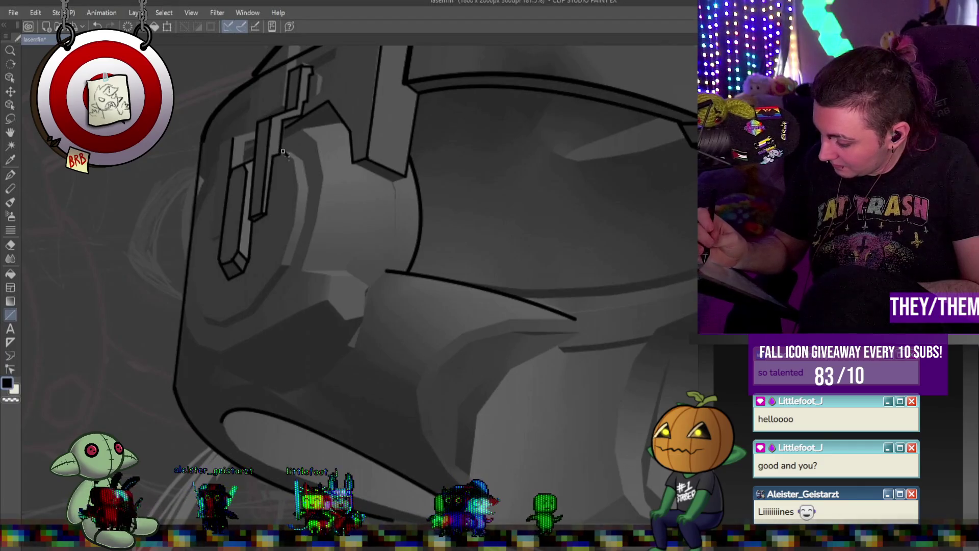
left_click_drag(293, 161, 292, 224)
left_click(280, 266)
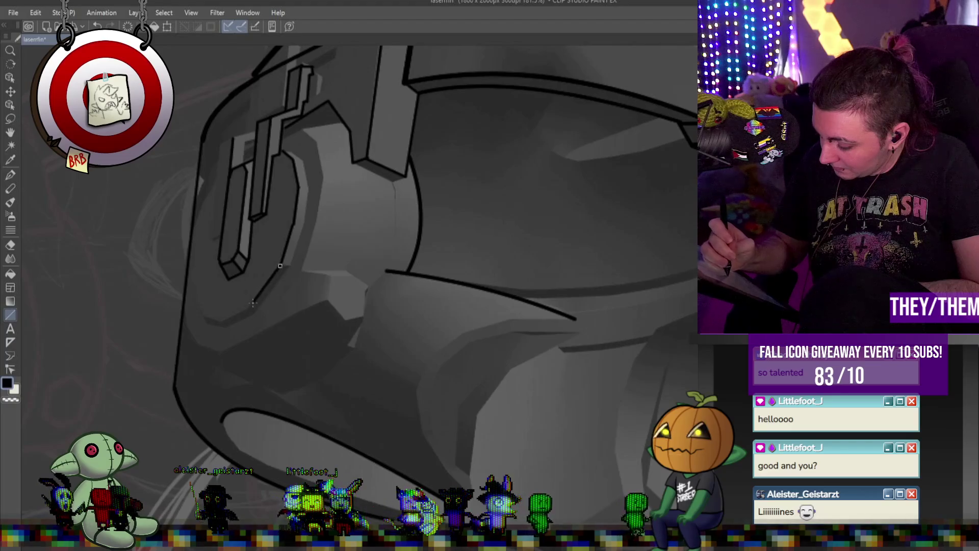
left_click(204, 319)
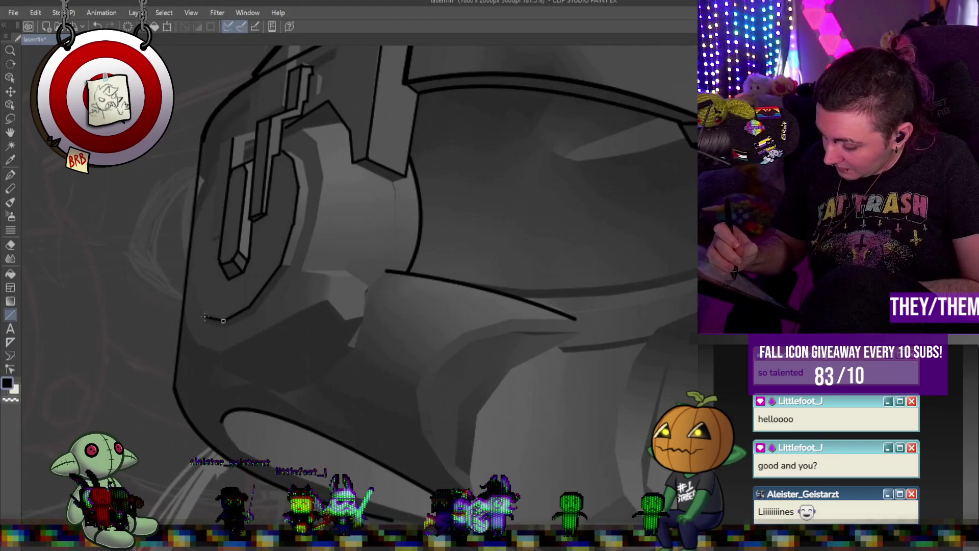
Trace the earpiece's doubled rim with straight segments and a short inner stroke
left_click_drag(220, 145, 210, 239)
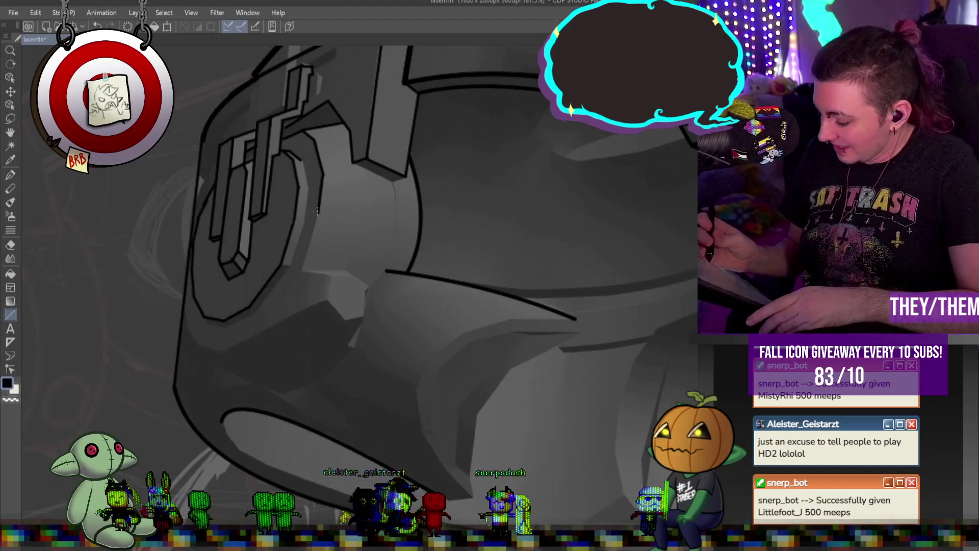
left_click_drag(317, 214, 300, 270)
left_click_drag(355, 163, 406, 176)
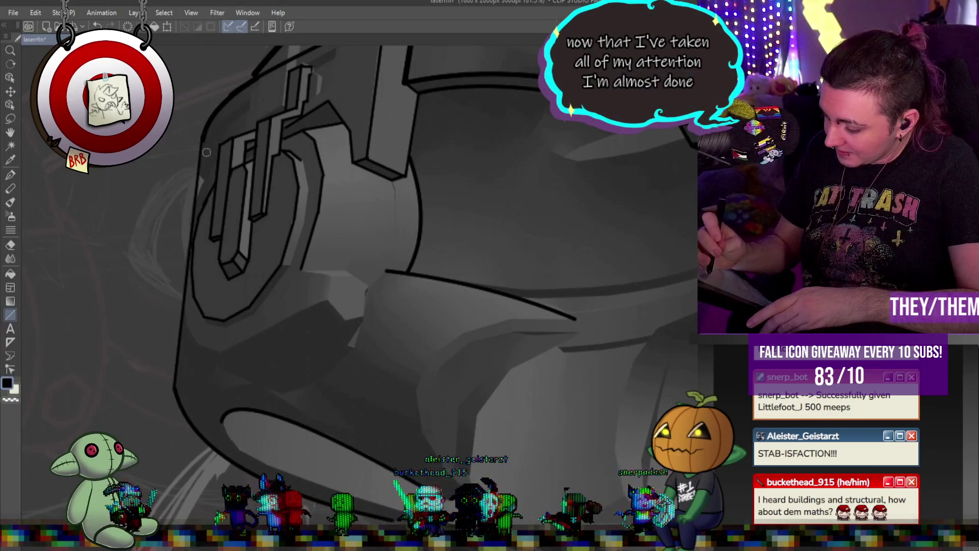
left_click_drag(204, 132, 202, 143)
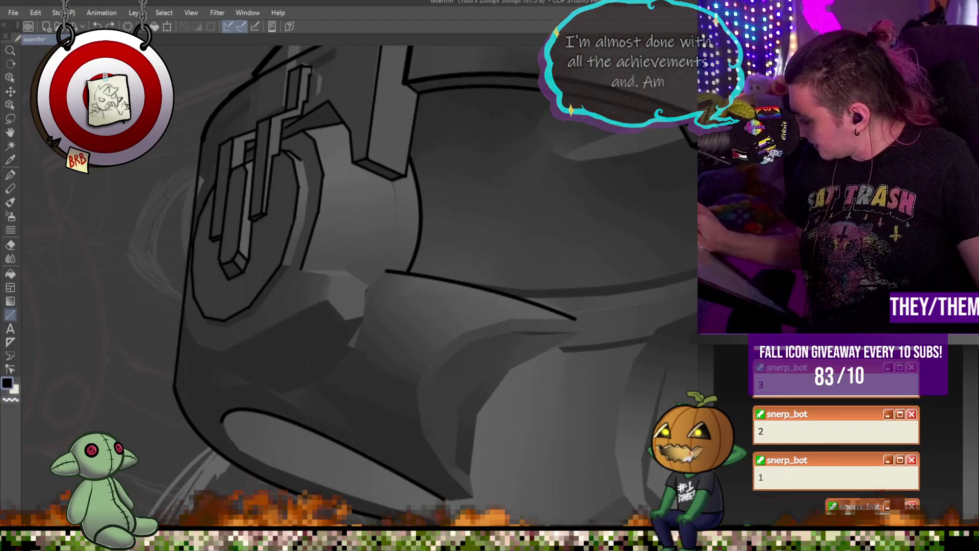
key("ctrl+z")
key("ctrl+y")
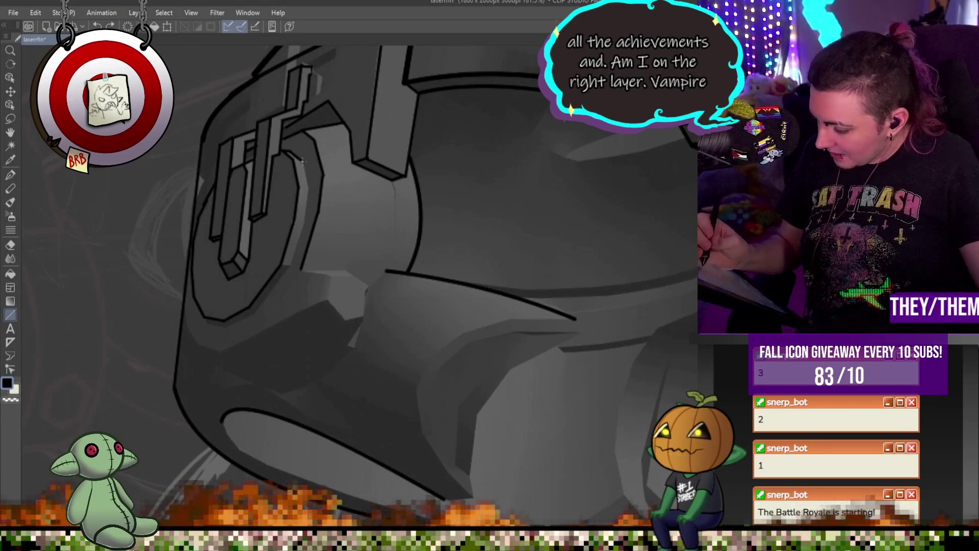
left_click_drag(301, 161, 308, 191)
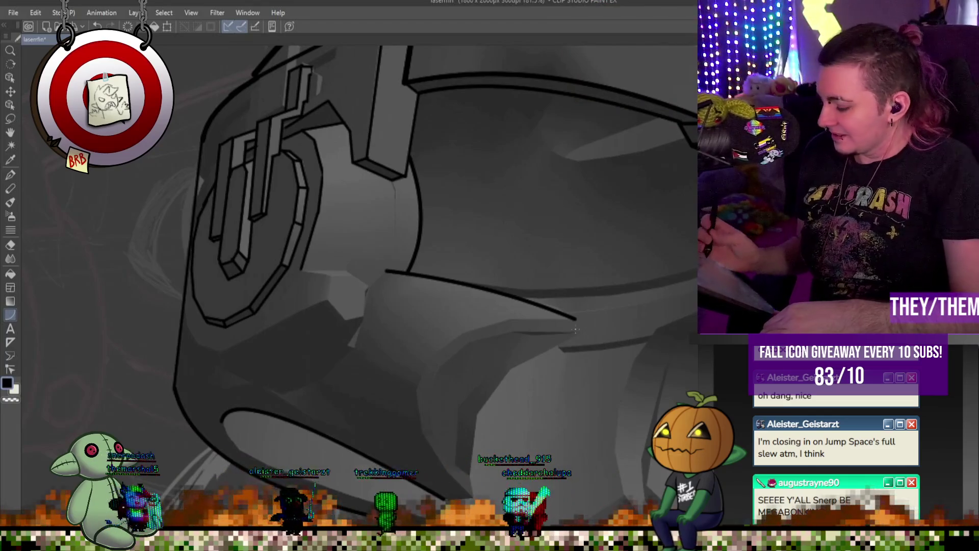
Draw two curved inner edges down the cheek guard and start the hex bolt's top outline
mouse_move(578, 331)
left_mouse_down()
mouse_move(440, 383)
mouse_move(432, 396)
left_mouse_up()
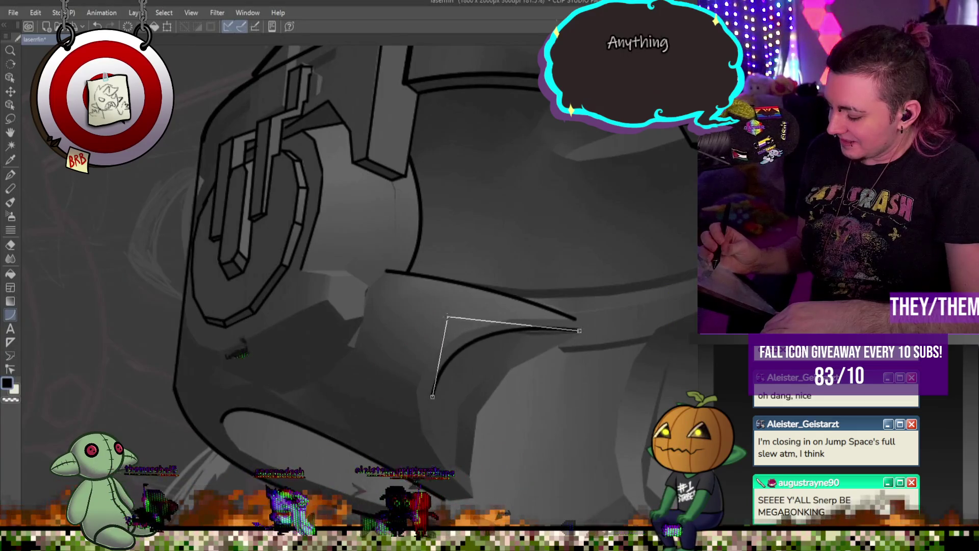
left_click(444, 320)
mouse_move(574, 317)
left_mouse_down()
mouse_move(507, 326)
mouse_move(419, 387)
left_mouse_up()
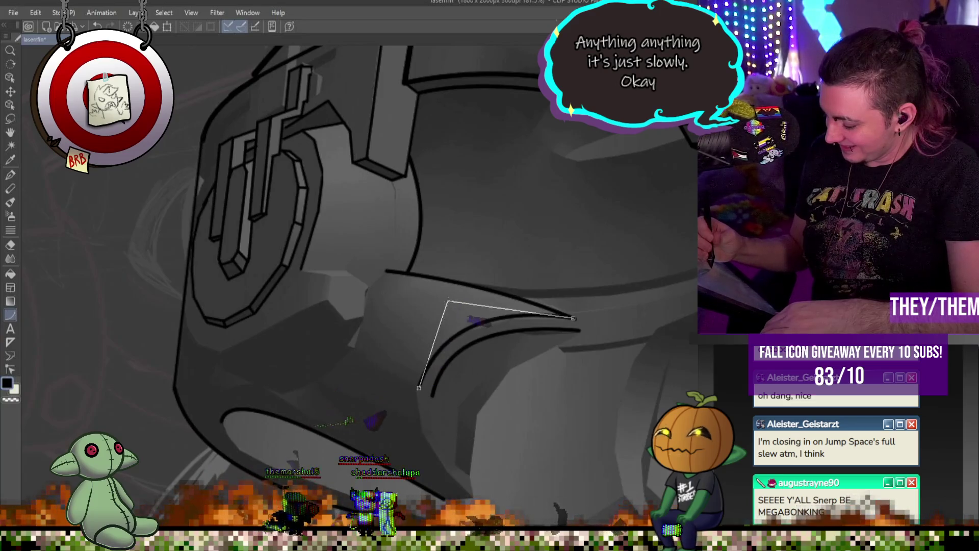
left_click(455, 317)
left_click_drag(420, 388, 472, 495)
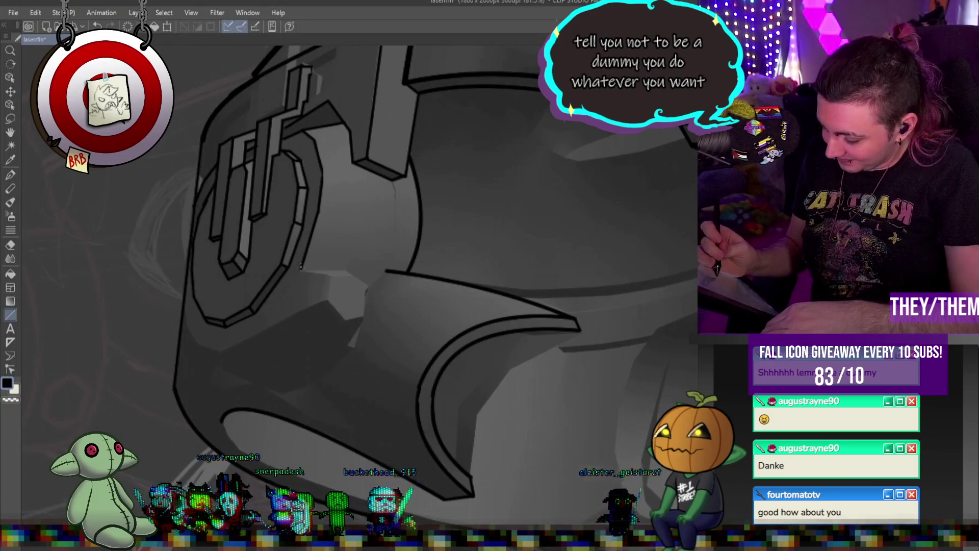
left_click_drag(324, 274, 333, 276)
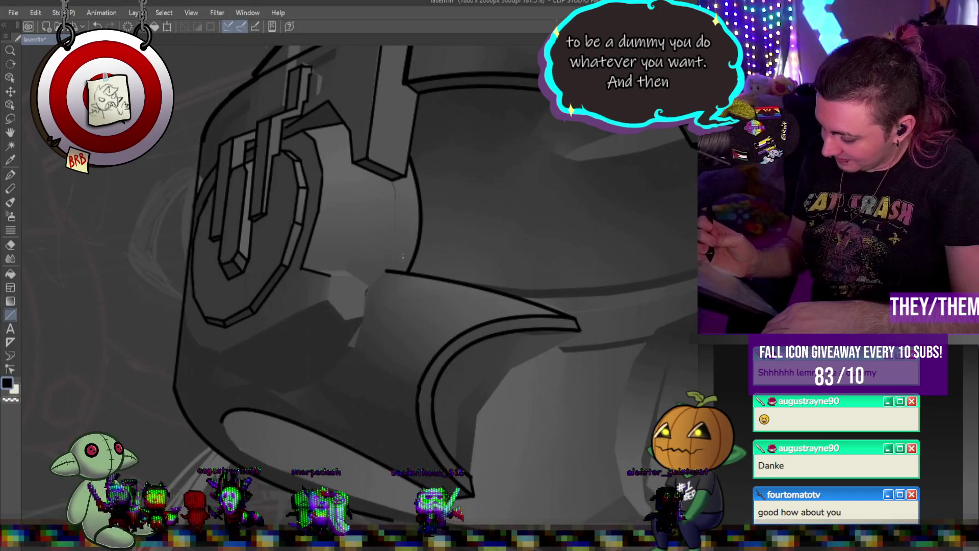
mouse_move(332, 276)
left_mouse_down()
mouse_move(365, 289)
mouse_move(365, 313)
mouse_move(345, 321)
left_mouse_up()
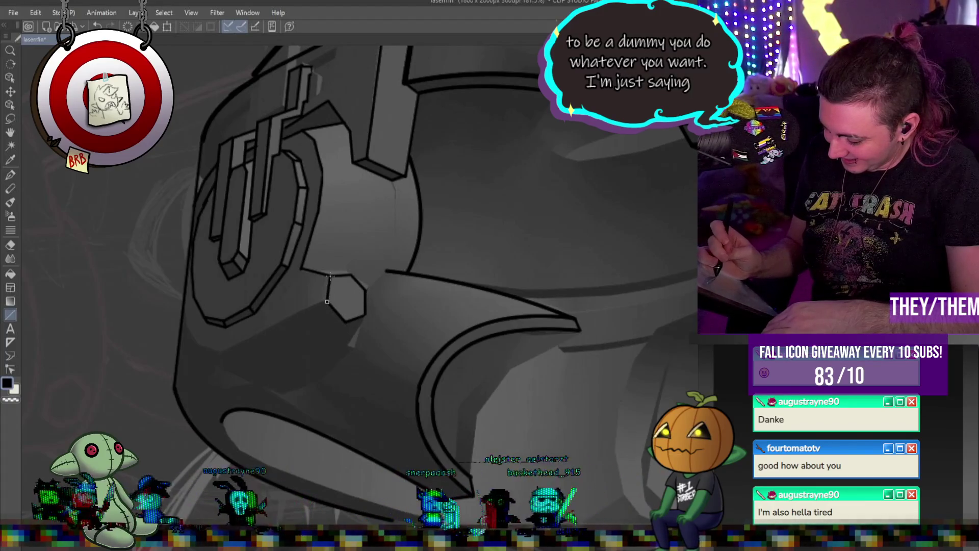
Fix a hex bolt corner and set the bend point of the angled cheek guard line
left_click(326, 301)
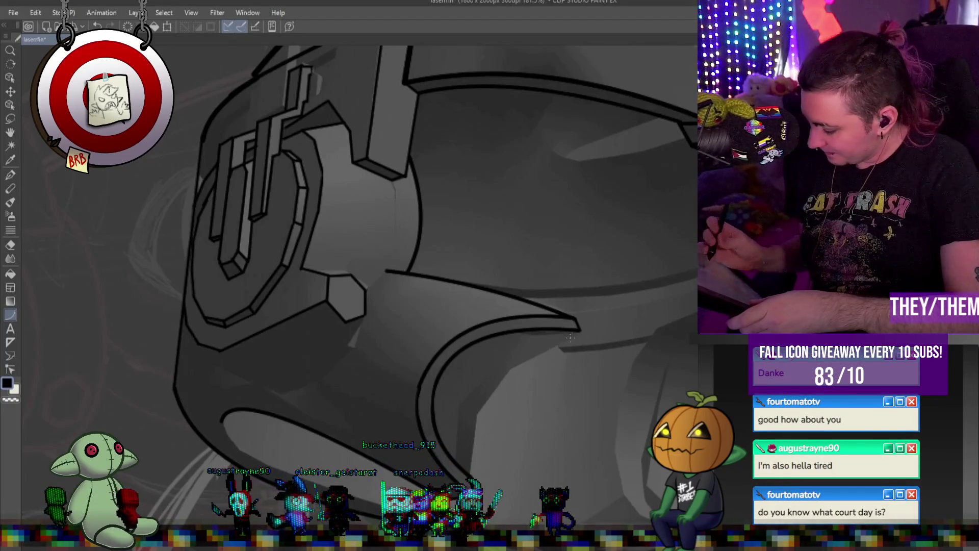
left_click(463, 374)
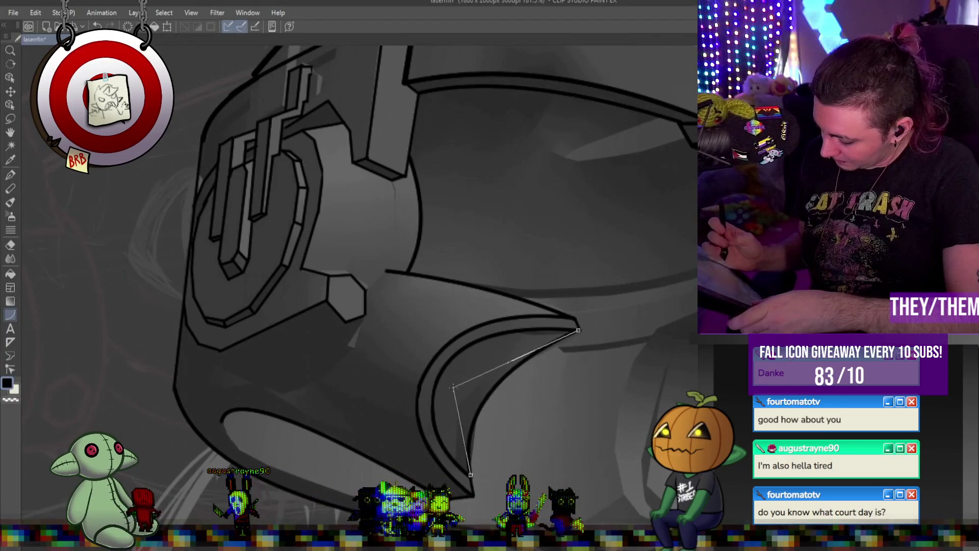
Add another curved cheek guard edge, the earpiece's lower plate line, and a hex bolt facet line
left_click(472, 388)
mouse_move(551, 328)
left_mouse_down()
mouse_move(472, 385)
mouse_move(456, 460)
left_mouse_up()
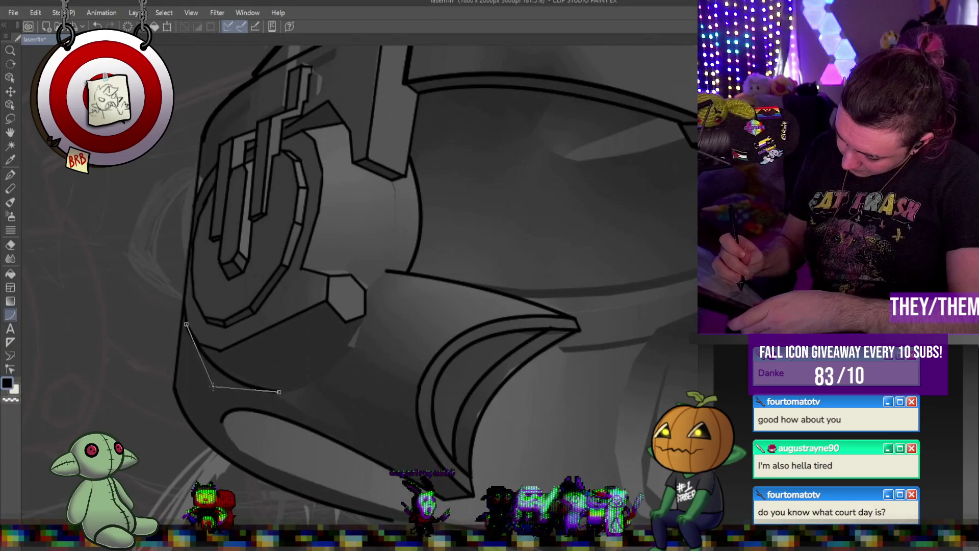
left_click_drag(327, 389, 351, 347)
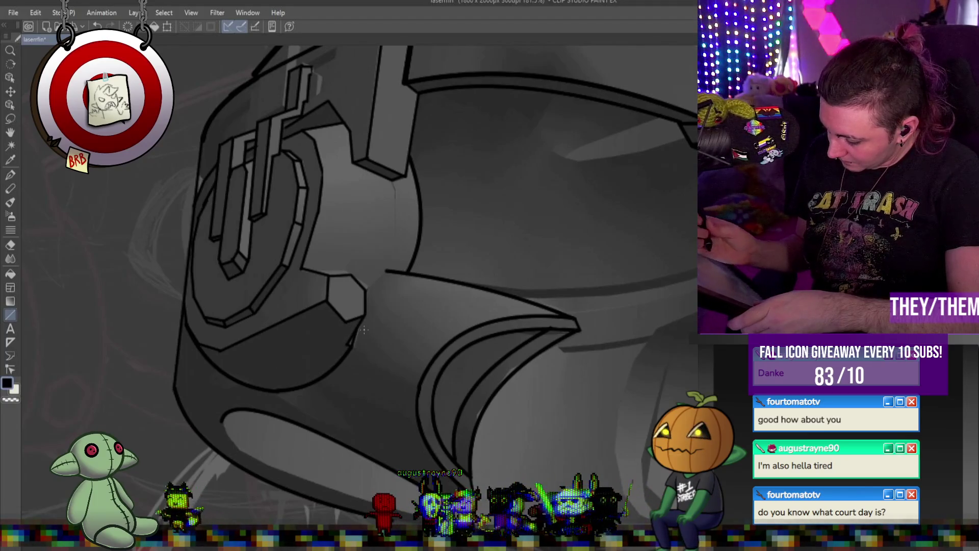
mouse_move(345, 267)
left_mouse_down()
mouse_move(300, 268)
mouse_move(361, 280)
mouse_move(367, 296)
mouse_move(367, 286)
left_mouse_up()
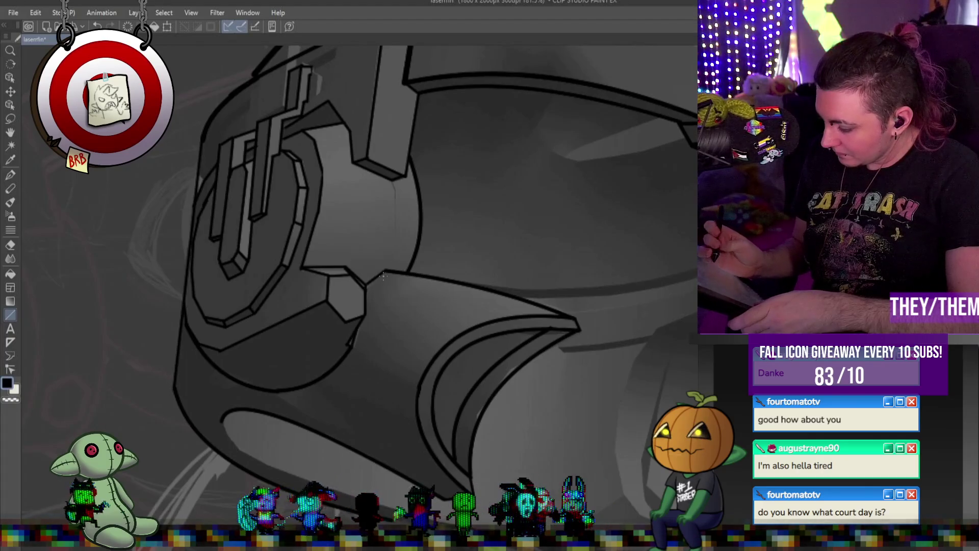
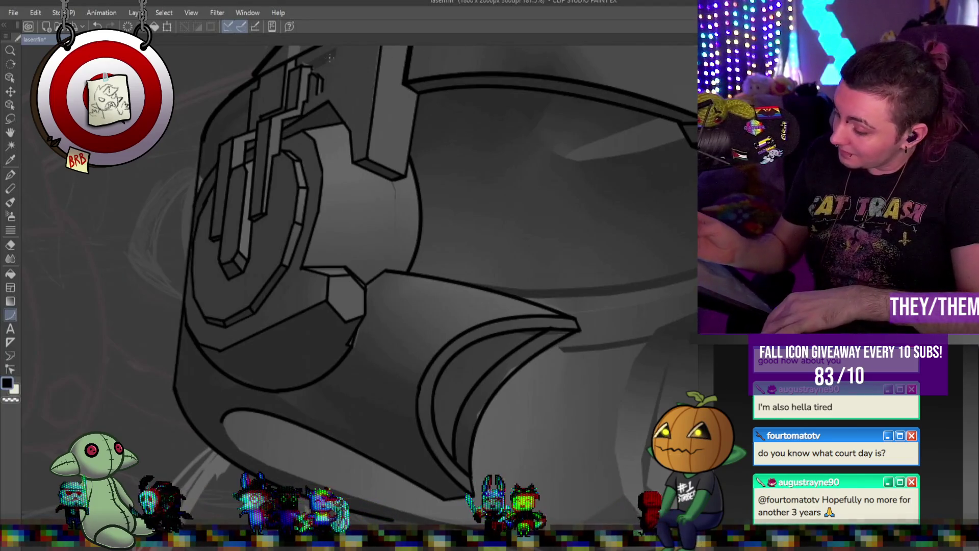
Ink two parallel angled lines along the left ear piece's top edge, undoing a straight first attempt
mouse_move(338, 49)
left_mouse_down()
mouse_move(198, 157)
mouse_move(247, 86)
left_mouse_up()
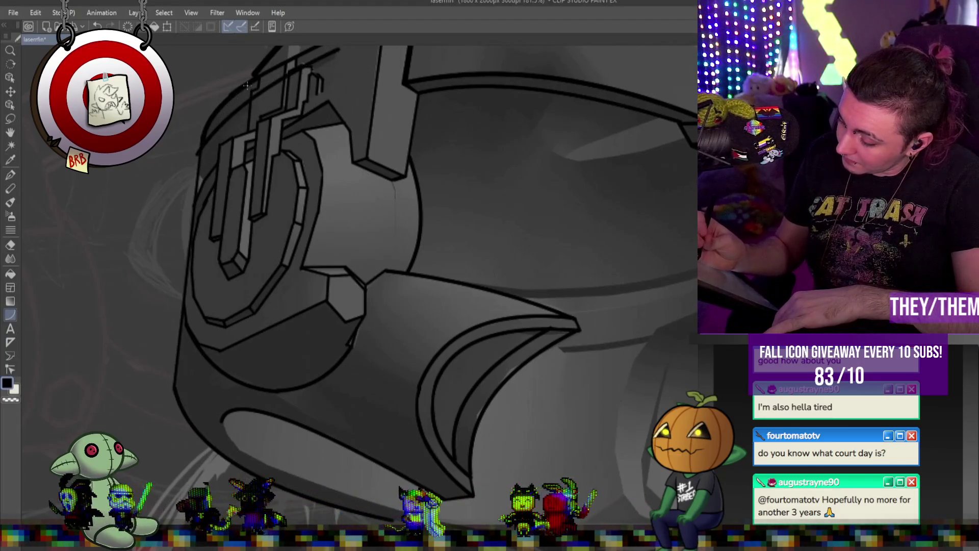
key("ctrl+z")
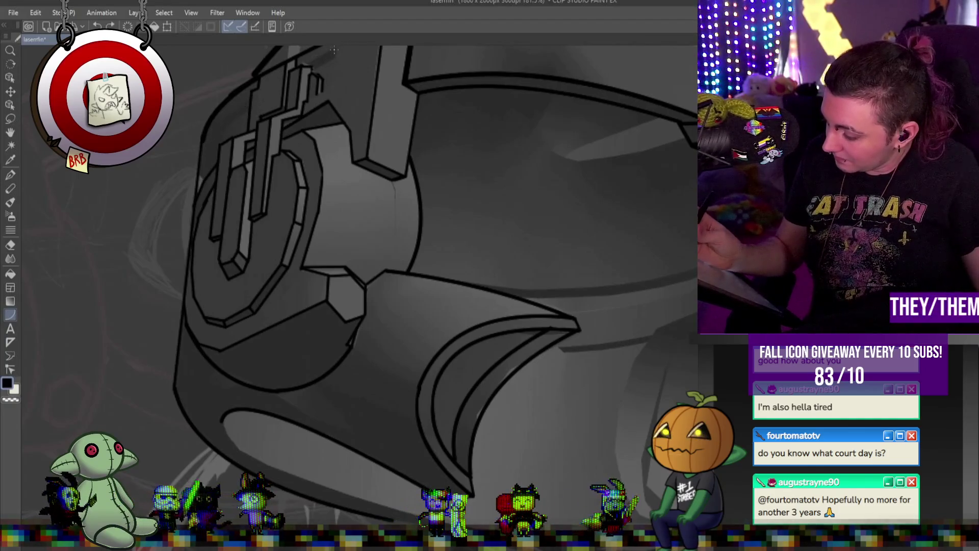
left_click(227, 96)
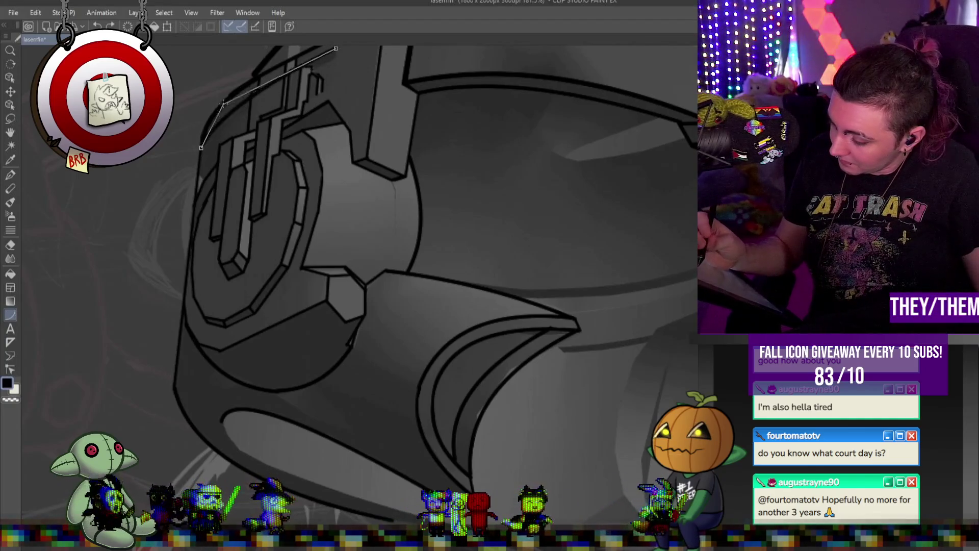
double_click(200, 148)
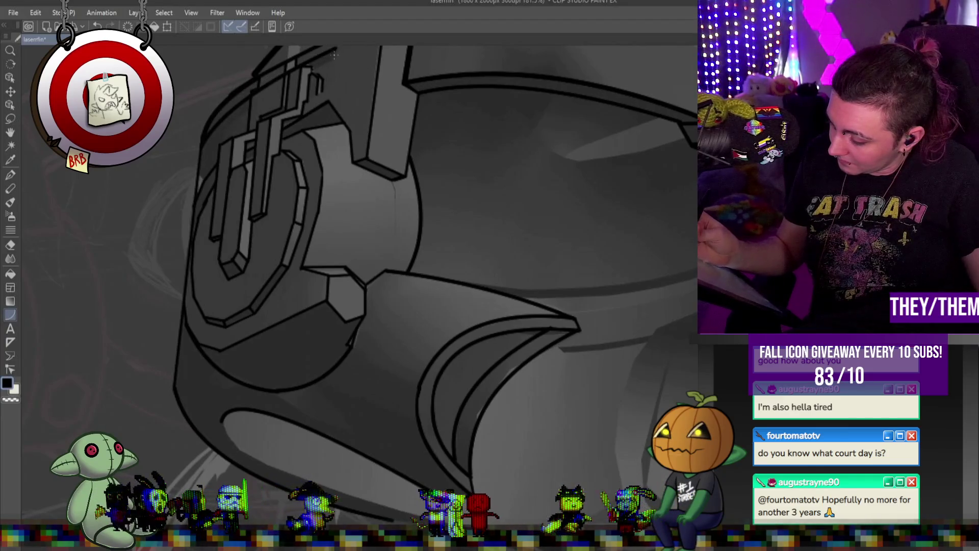
left_click(229, 111)
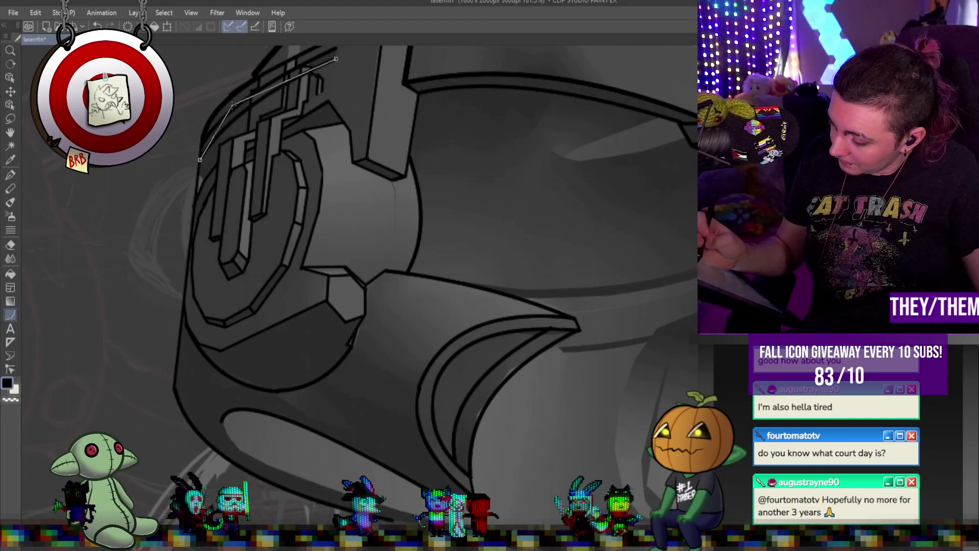
double_click(200, 160)
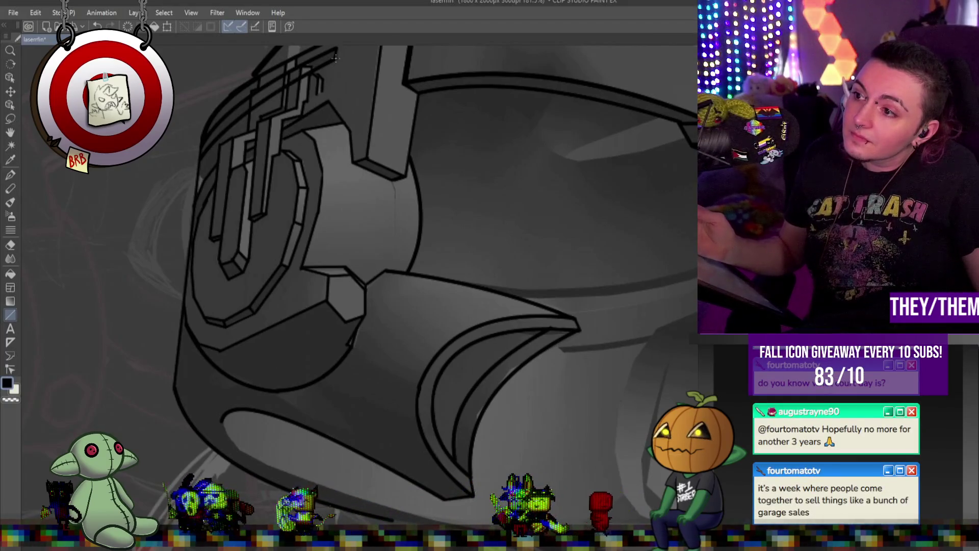
left_click_drag(357, 255, 357, 293)
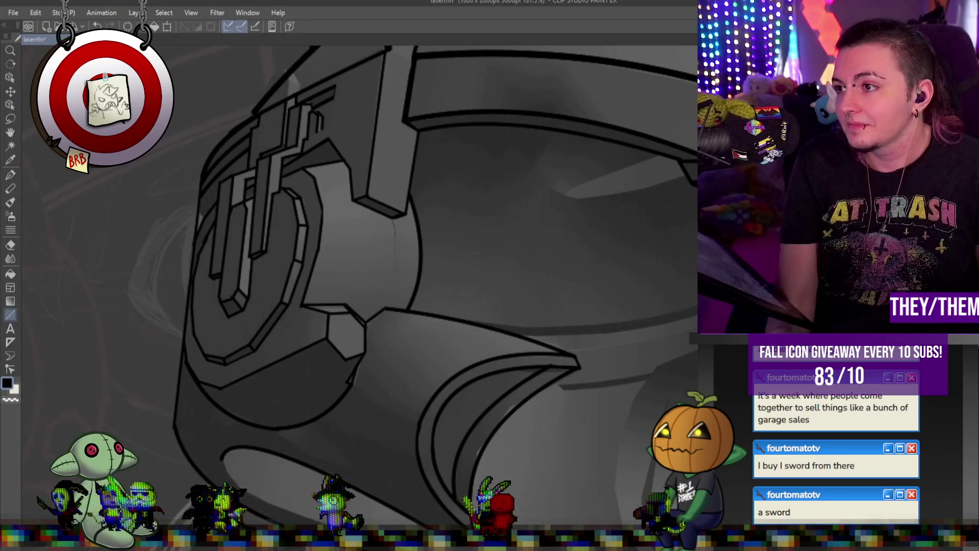
Toggle the grey shading to check the sketch, then ink a short vertical line on the left-side ridge
scroll(202, 308, "down", 5)
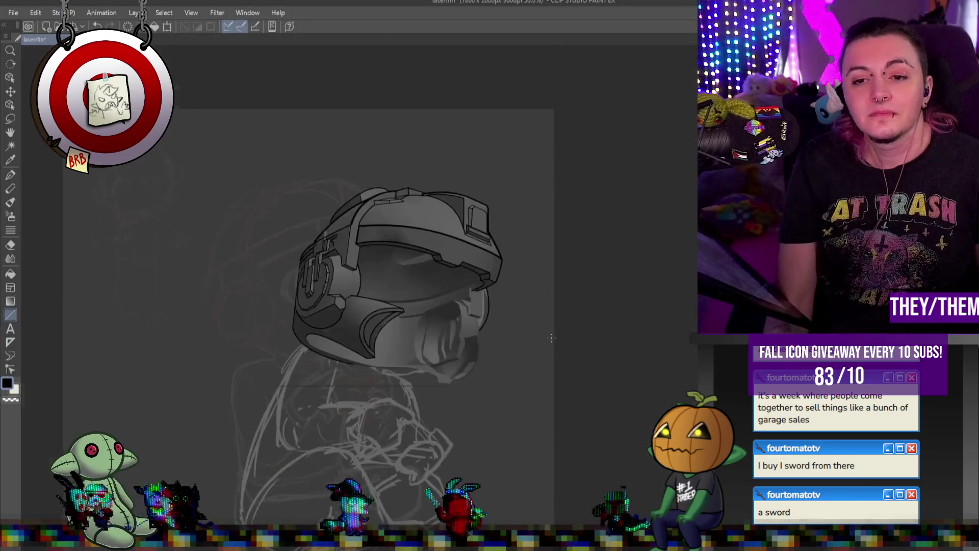
scroll(201, 307, "up", 1)
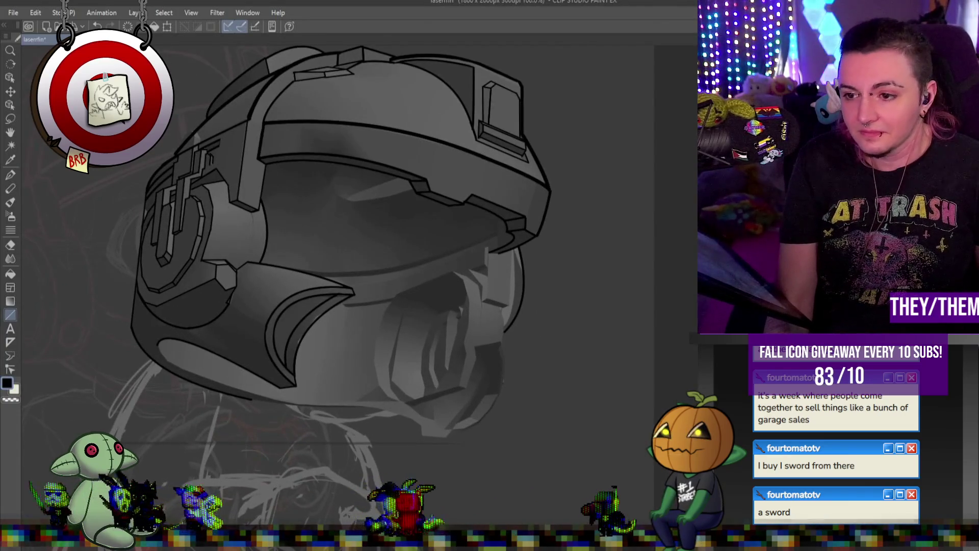
key("ctrl+z")
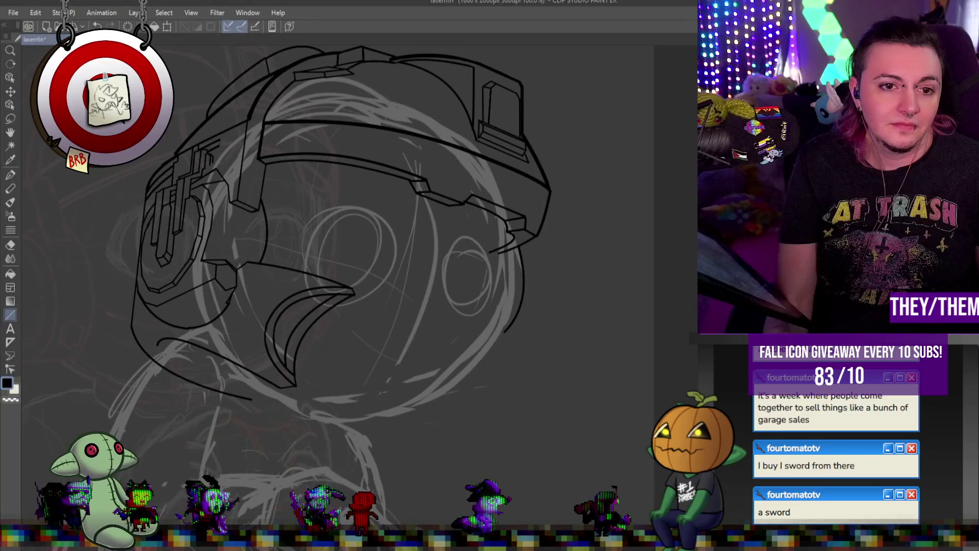
key("ctrl+y")
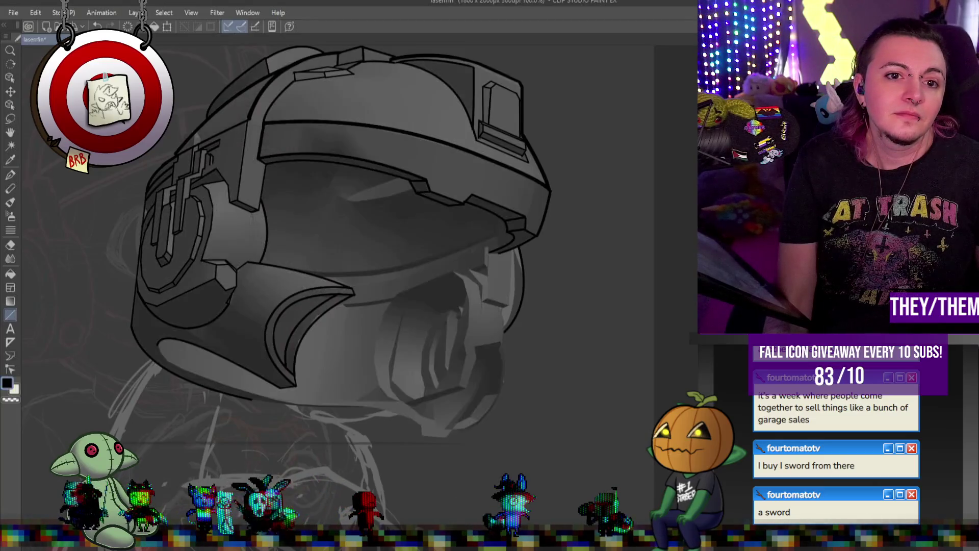
scroll(331, 145, "up", 3)
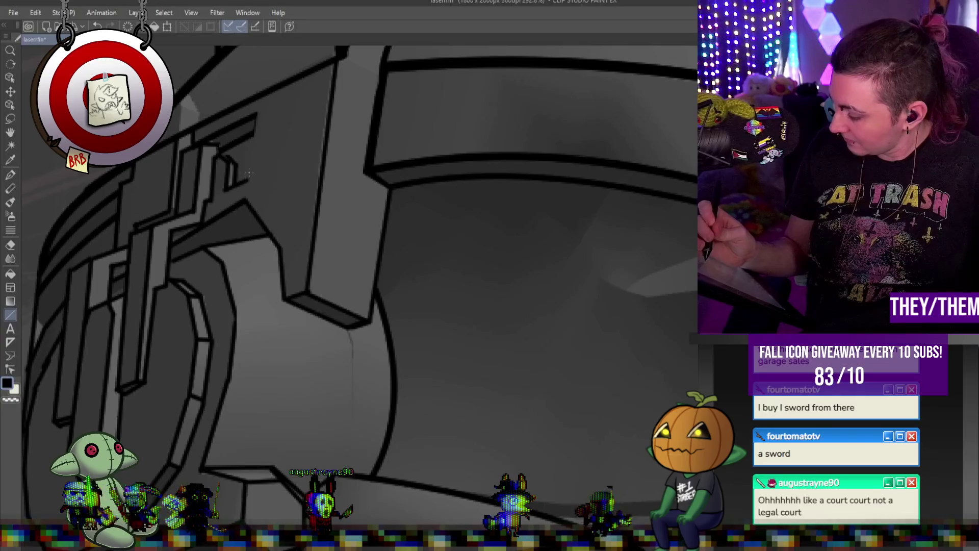
left_click_drag(247, 178, 254, 114)
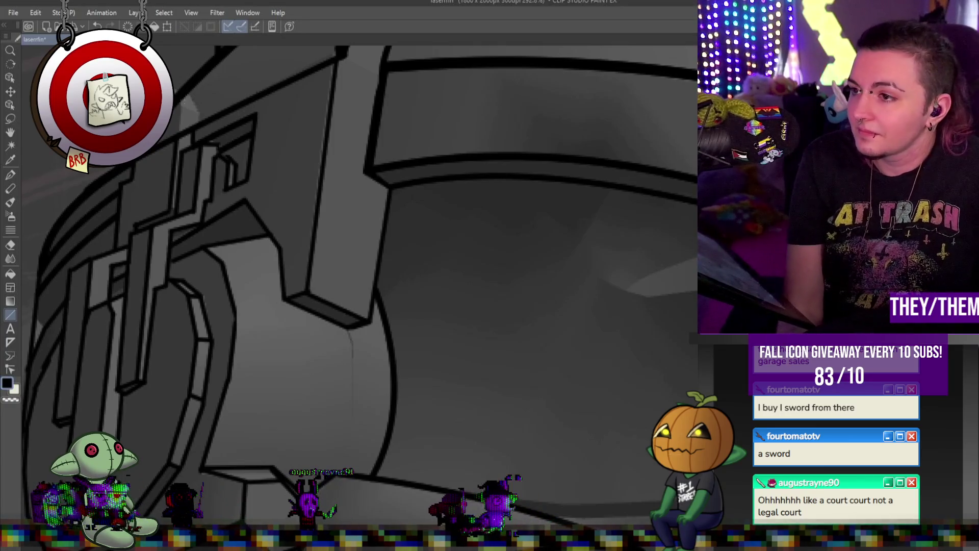
scroll(576, 210, "down", 5)
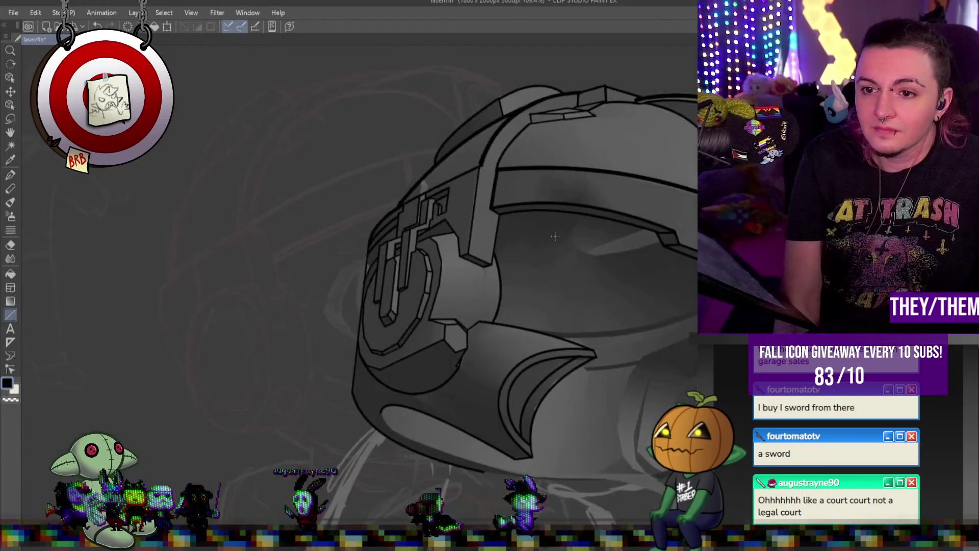
scroll(679, 227, "up", 4)
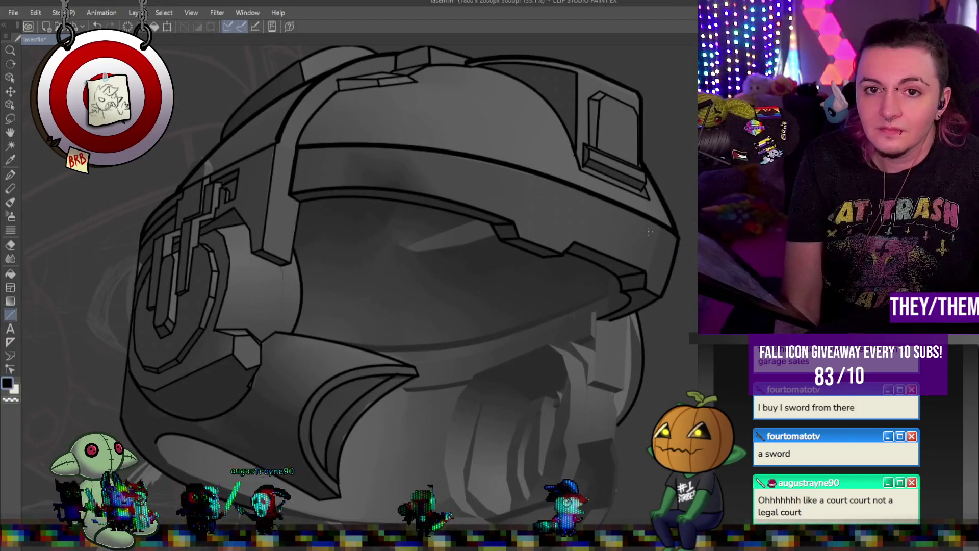
scroll(648, 232, "down", 2)
scroll(598, 279, "up", 5)
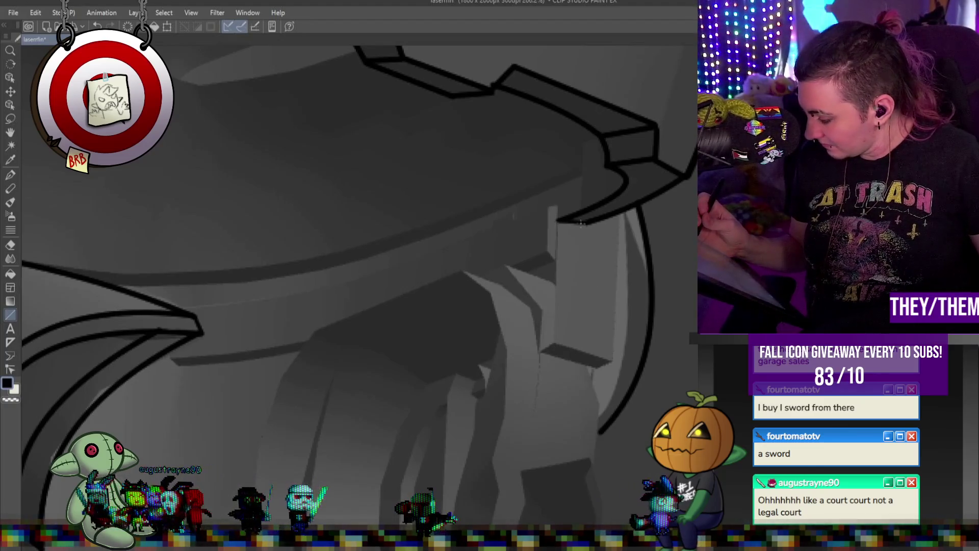
Ink the cheek block's edges below the visor, its pointed flap, and a short line beneath
mouse_move(557, 226)
left_mouse_down()
mouse_move(553, 342)
mouse_move(611, 361)
mouse_move(619, 214)
left_mouse_up()
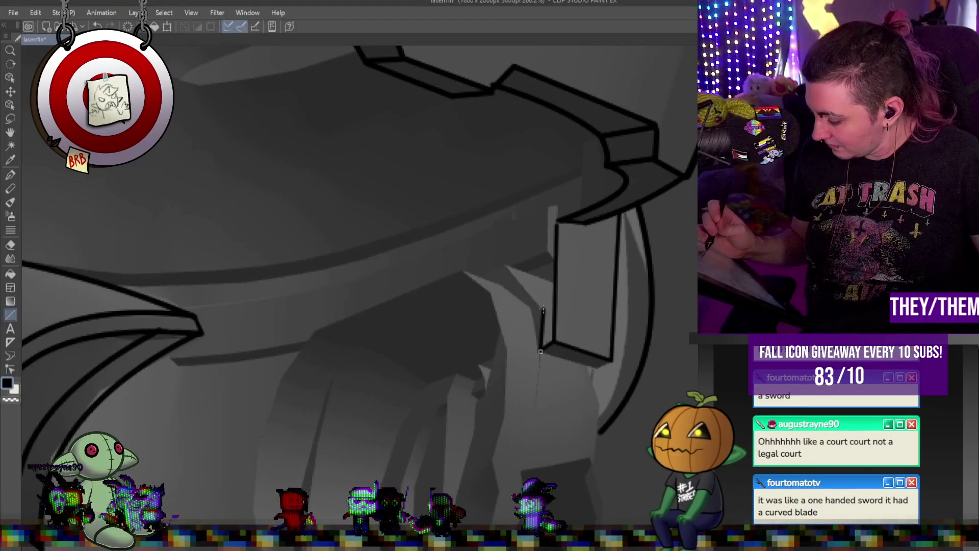
left_click_drag(540, 351, 542, 312)
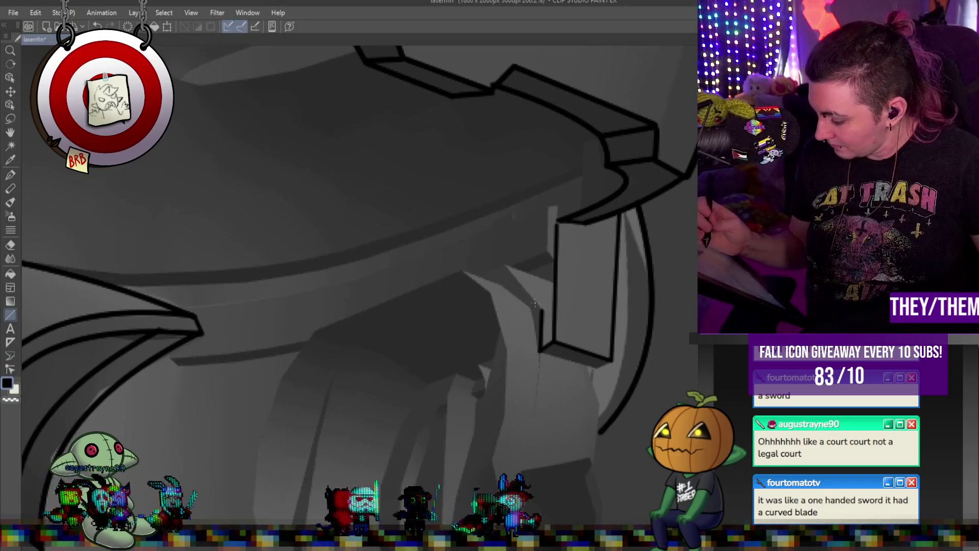
left_click(505, 265)
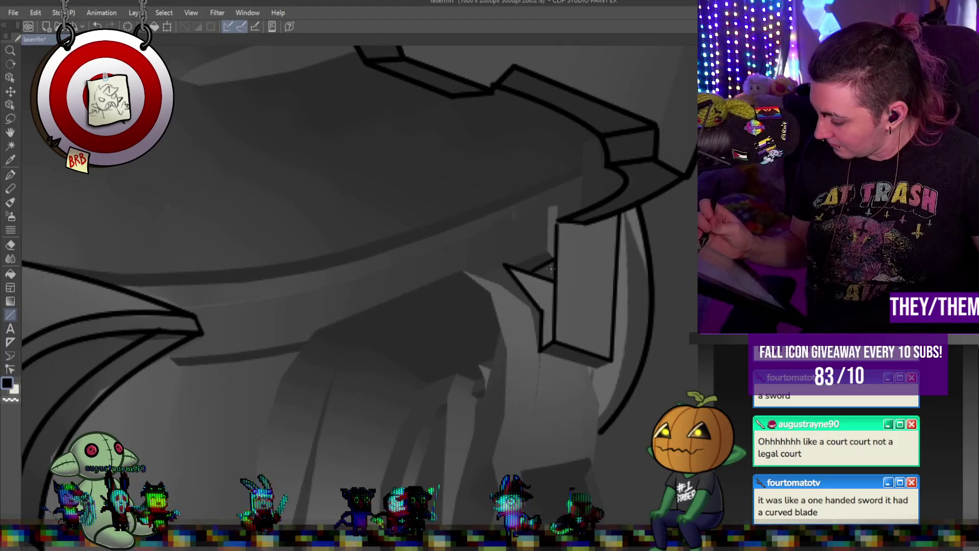
left_click(542, 314)
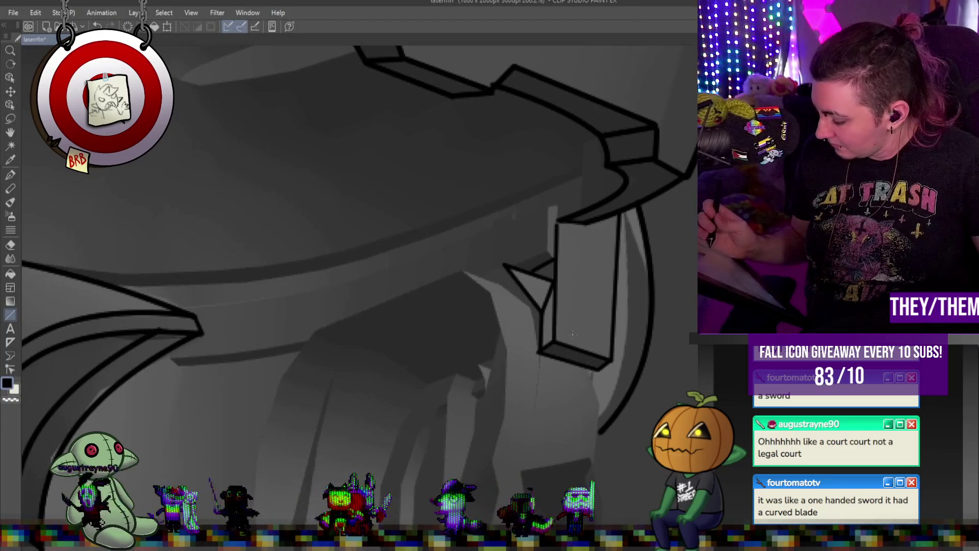
left_click(587, 368)
left_click_drag(599, 400, 598, 400)
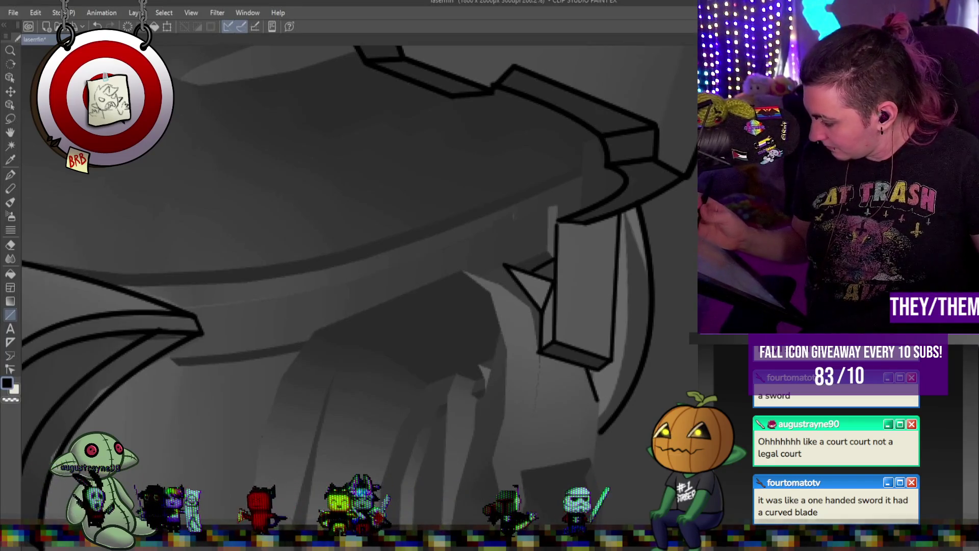
scroll(598, 400, "down", 5)
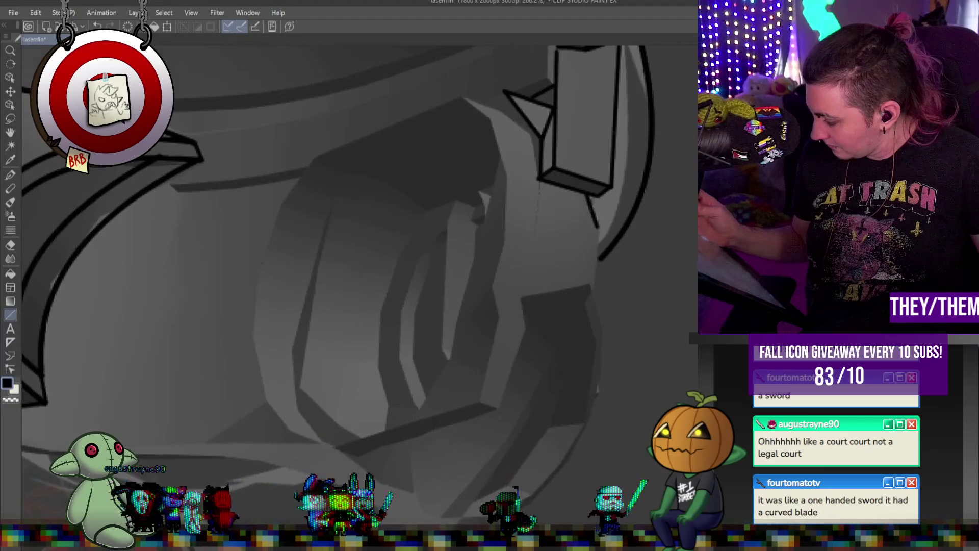
Ink a line down the faceplate's right edge plus a long diagonal, redoing an overlong first try
left_click(599, 230)
left_click(593, 289)
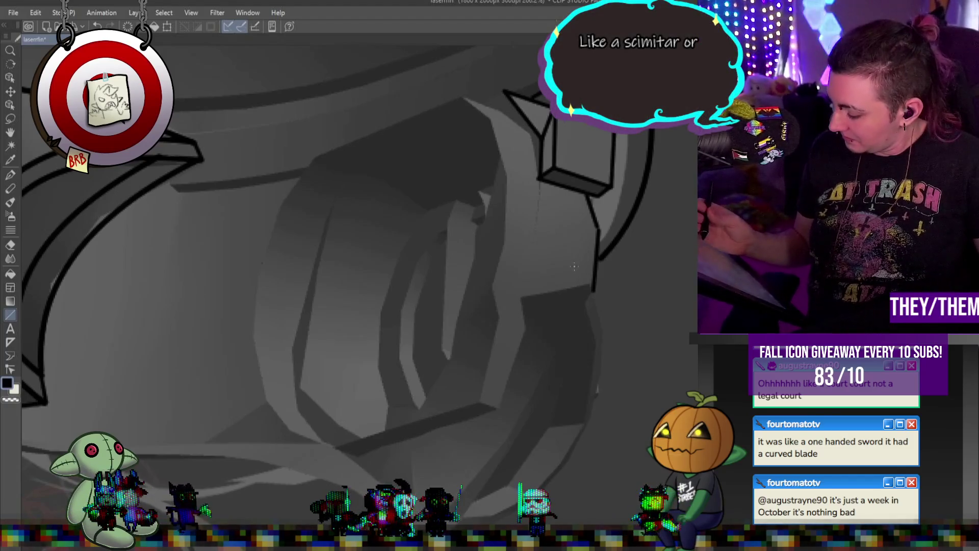
mouse_move(590, 289)
left_mouse_down()
mouse_move(598, 321)
mouse_move(533, 439)
mouse_move(505, 444)
mouse_move(525, 449)
mouse_move(461, 483)
left_mouse_up()
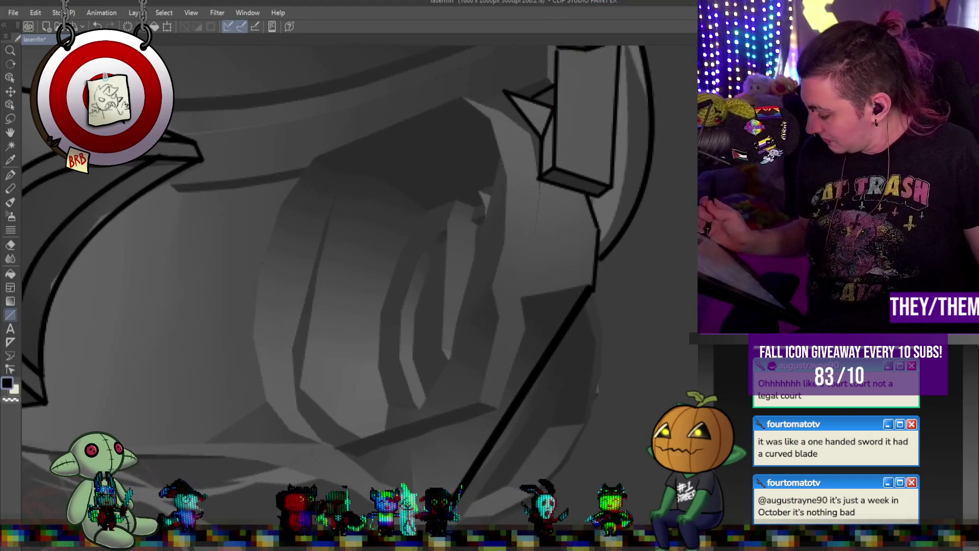
key("ctrl+z")
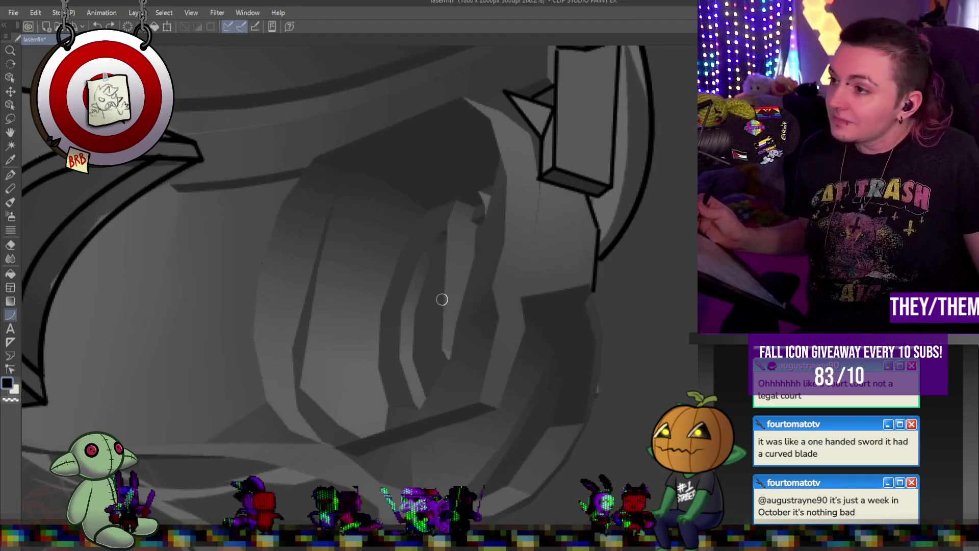
mouse_move(588, 288)
left_mouse_down()
mouse_move(487, 459)
mouse_move(439, 518)
left_mouse_up()
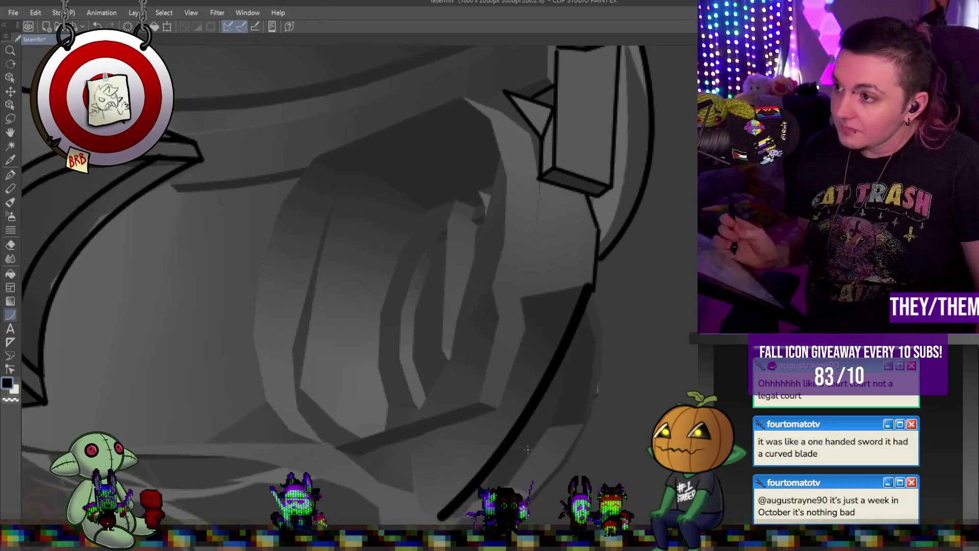
scroll(530, 348, "down", 2)
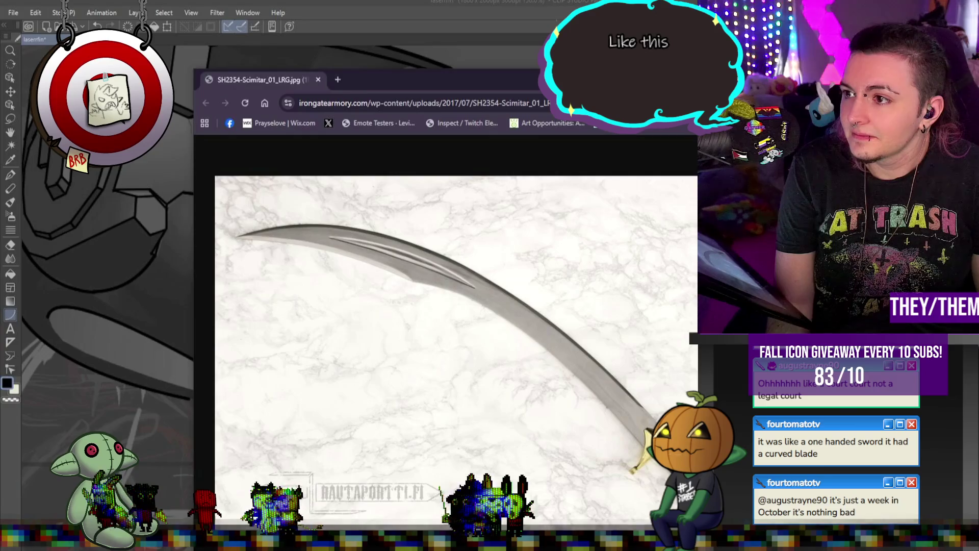
Shift the scimitar photo so its hilt shows, then minimize the browser
left_click_drag(519, 78, 480, 32)
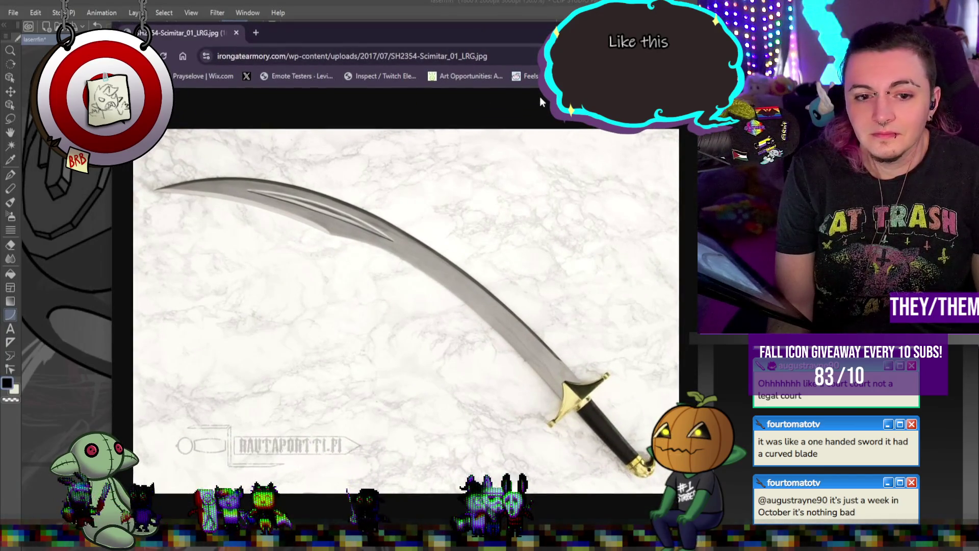
key("super+Down")
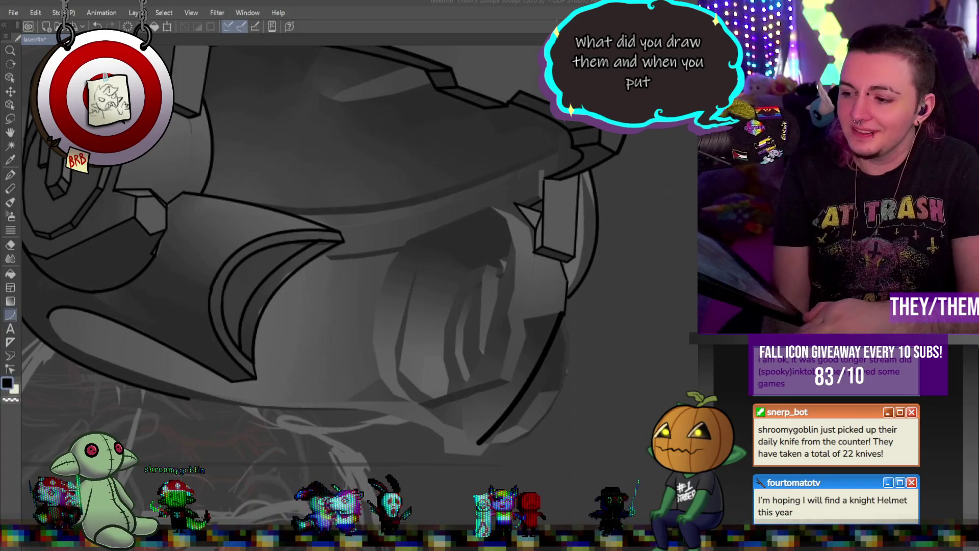
Zoom out until the whole helmet and the rough figure sketch are visible
scroll(195, 328, "down", 3)
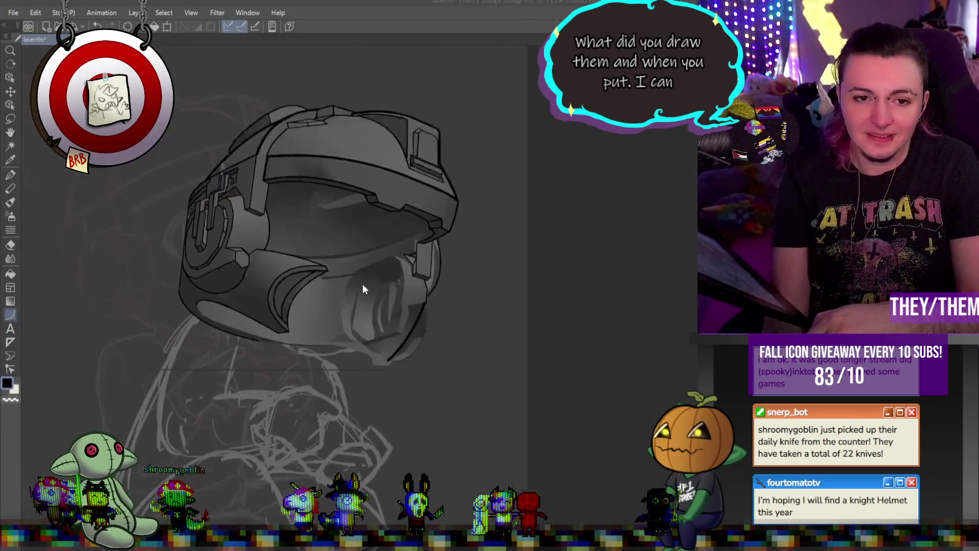
scroll(279, 305, "up", 3)
scroll(507, 284, "up", 2)
scroll(522, 271, "down", 3)
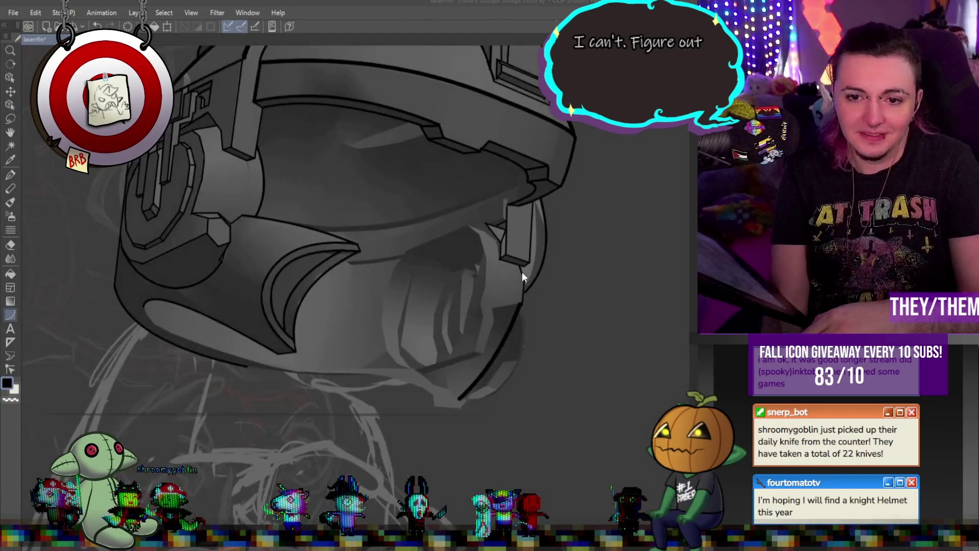
scroll(520, 391, "up", 2)
scroll(492, 366, "down", 3)
scroll(504, 357, "up", 3)
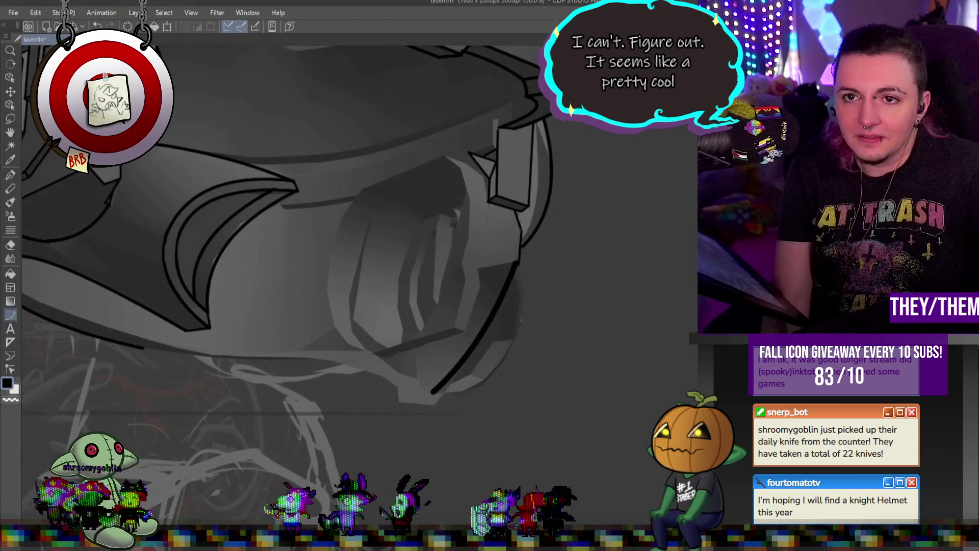
scroll(523, 320, "down", 3)
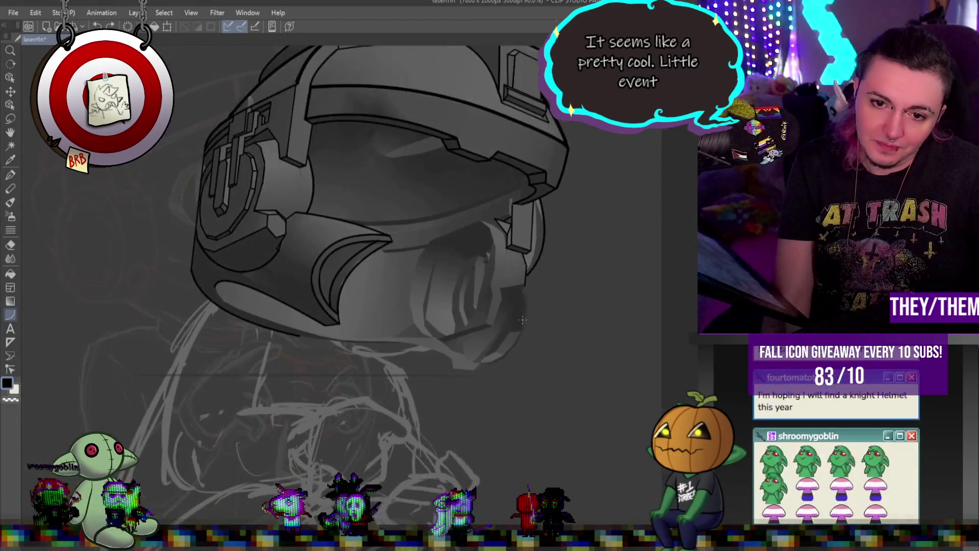
scroll(524, 319, "up", 3)
scroll(493, 317, "down", 5)
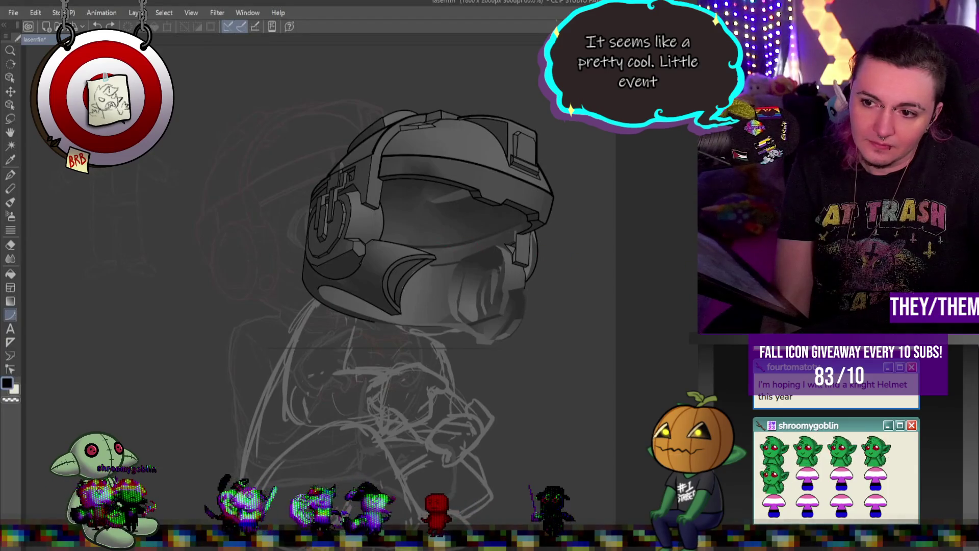
key("o")
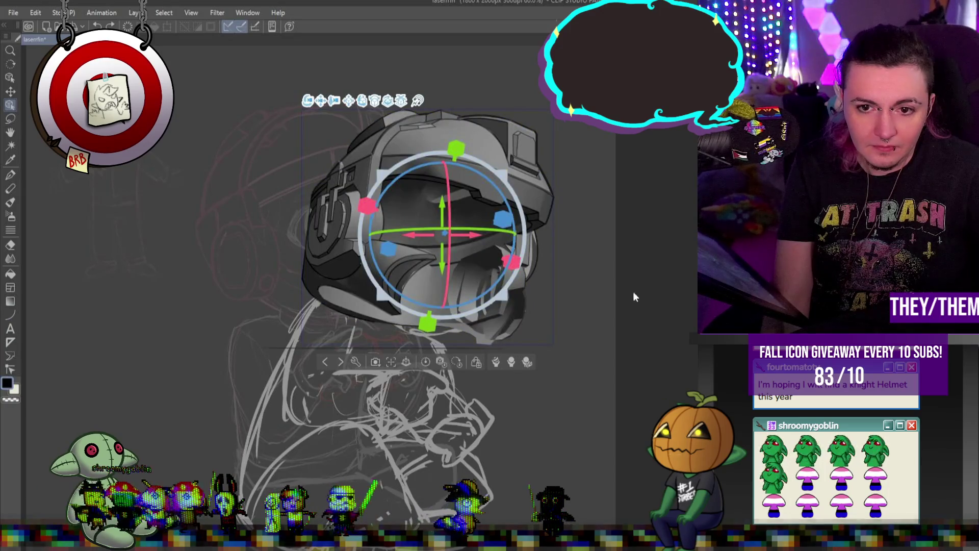
Turn the 3D helmet model slightly and zoom in on the visor's lower right
mouse_move(488, 225)
left_mouse_down()
mouse_move(469, 224)
mouse_move(482, 216)
mouse_move(521, 225)
left_mouse_up()
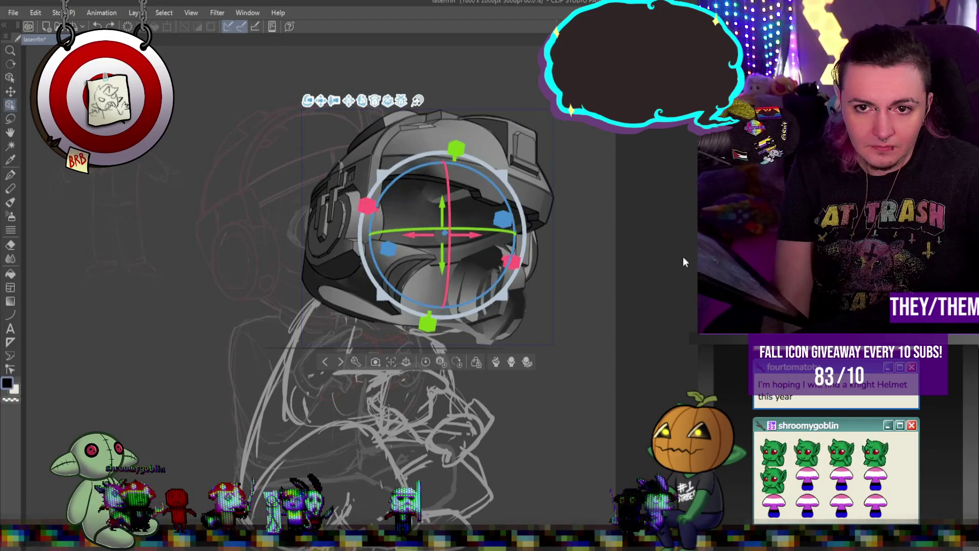
scroll(566, 293, "up", 5)
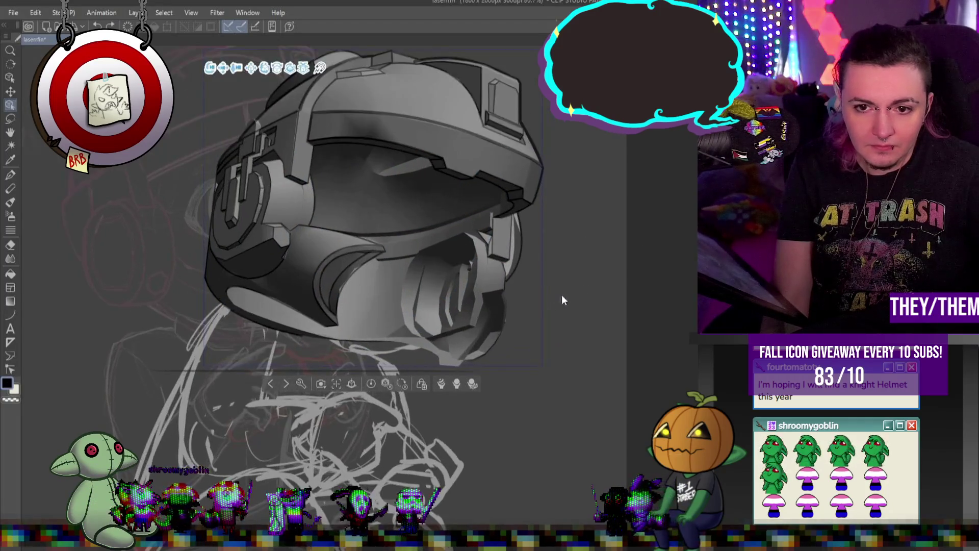
scroll(517, 293, "up", 2)
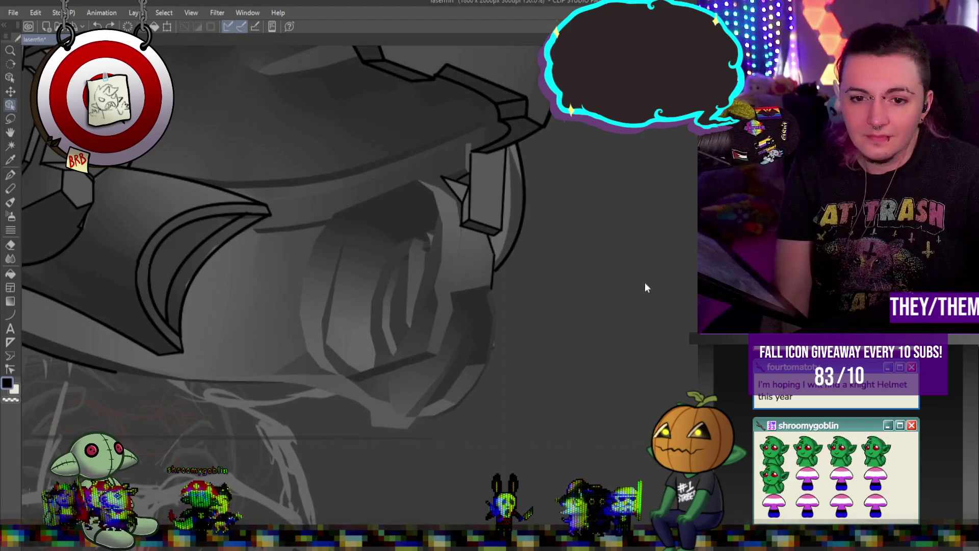
Ink a curve down the visor's lower right edge
left_click(487, 342)
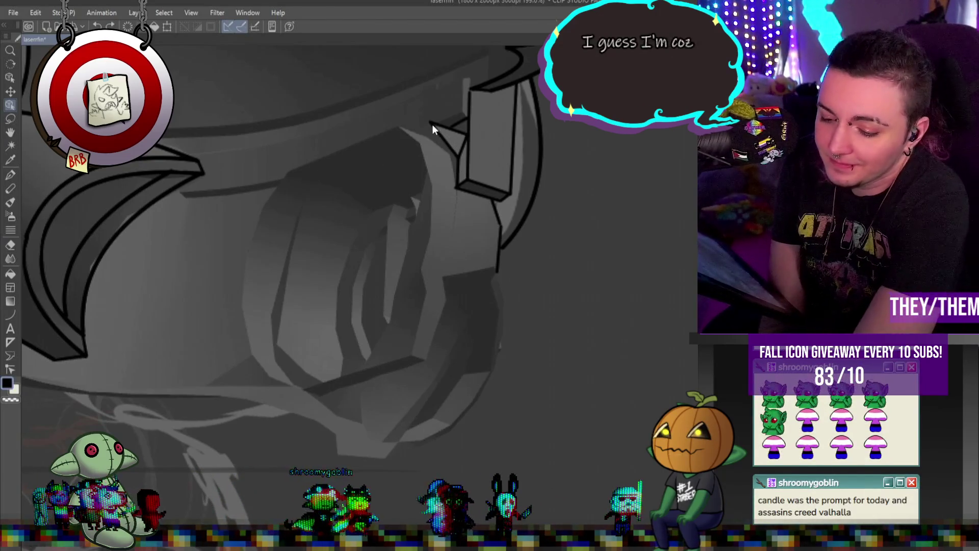
left_click(503, 220, "alt")
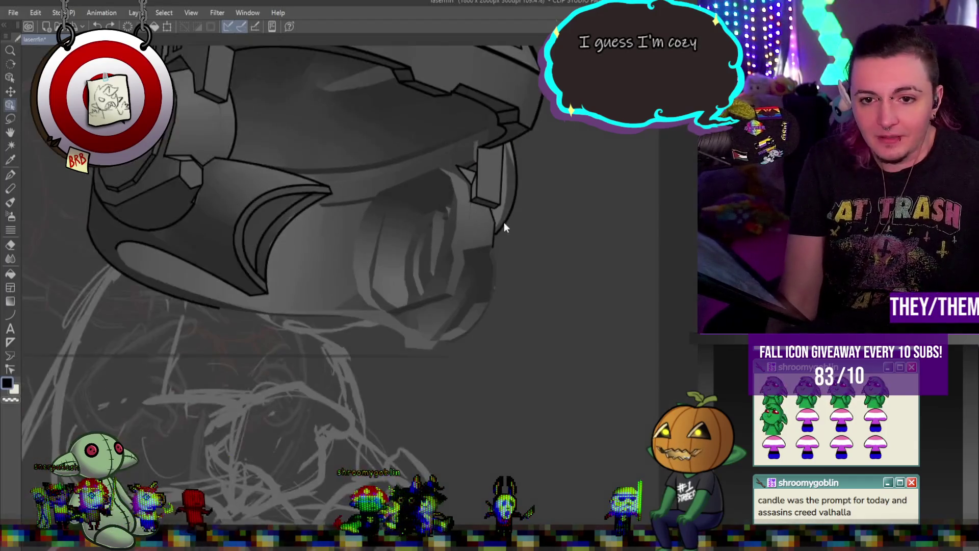
left_click(498, 218)
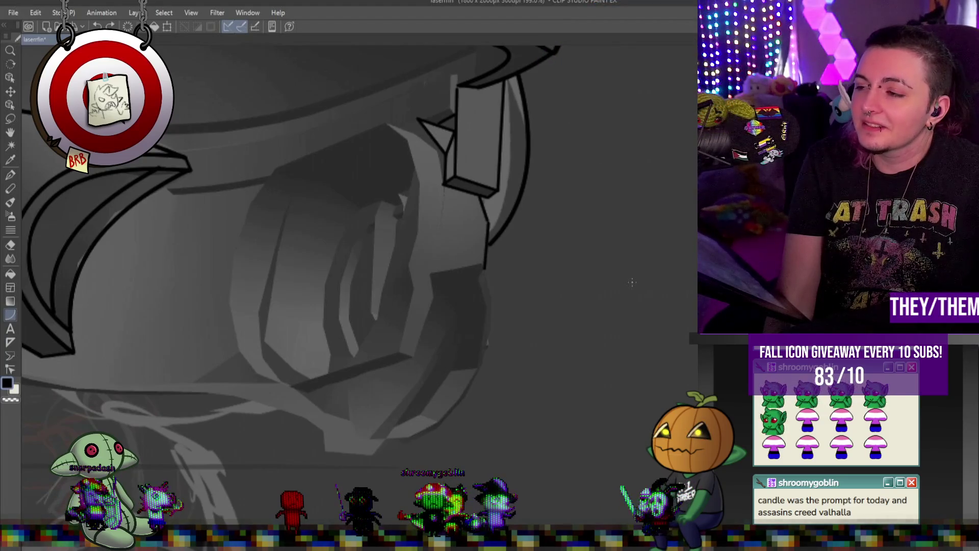
left_click_drag(480, 264, 370, 439)
left_click(445, 386)
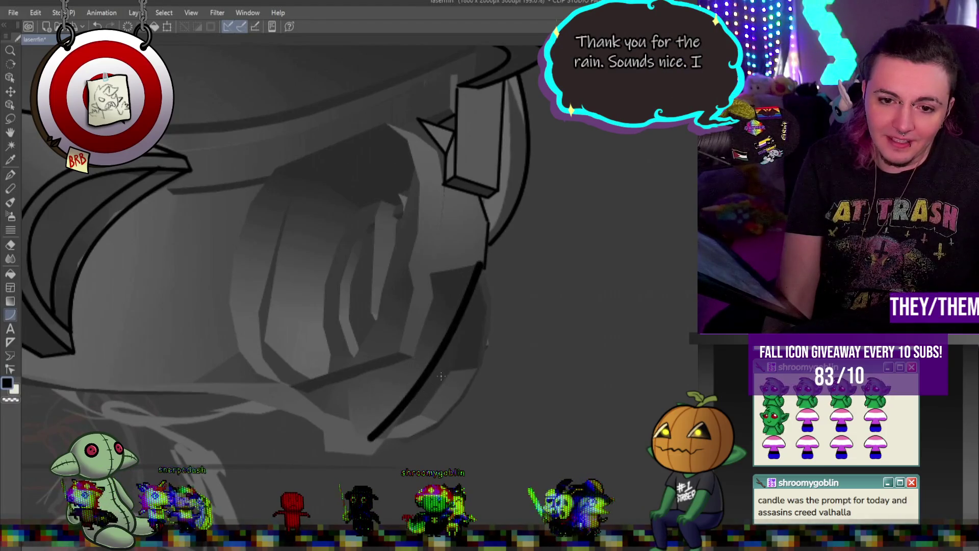
Ink a second multi-point curve beside the first, hooking along the visor bottom
mouse_move(481, 263)
left_mouse_down()
mouse_move(492, 357)
mouse_move(464, 397)
left_mouse_up()
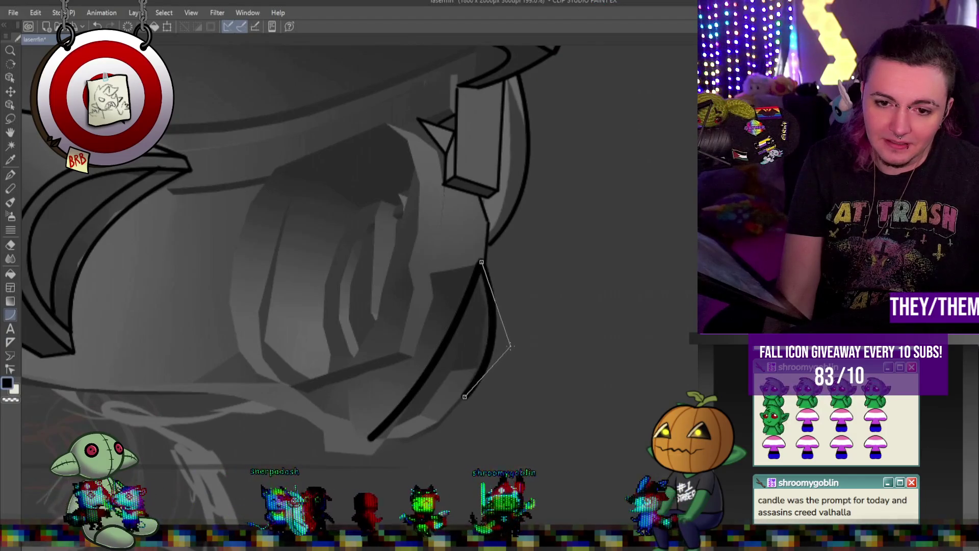
key("Escape")
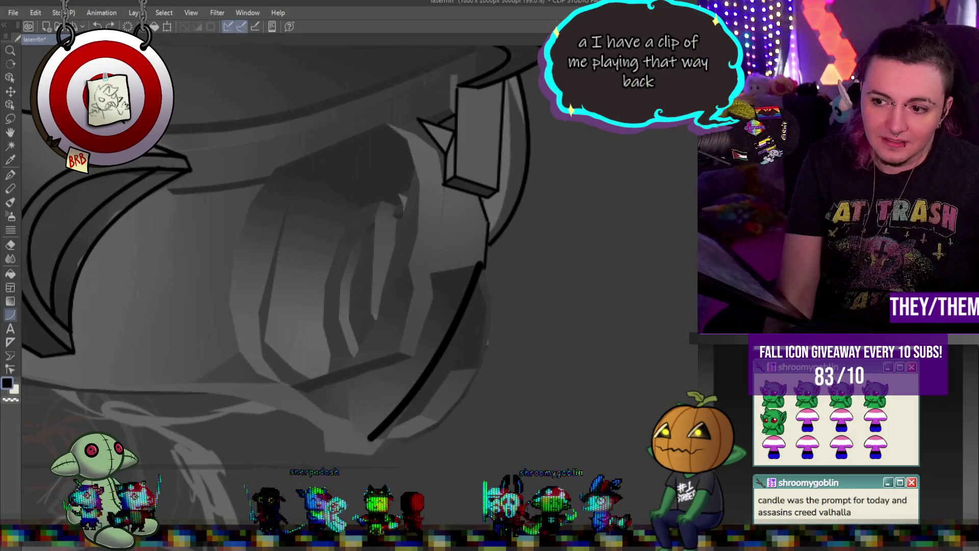
mouse_move(481, 264)
left_mouse_down()
mouse_move(494, 337)
mouse_move(485, 380)
mouse_move(465, 395)
left_mouse_up()
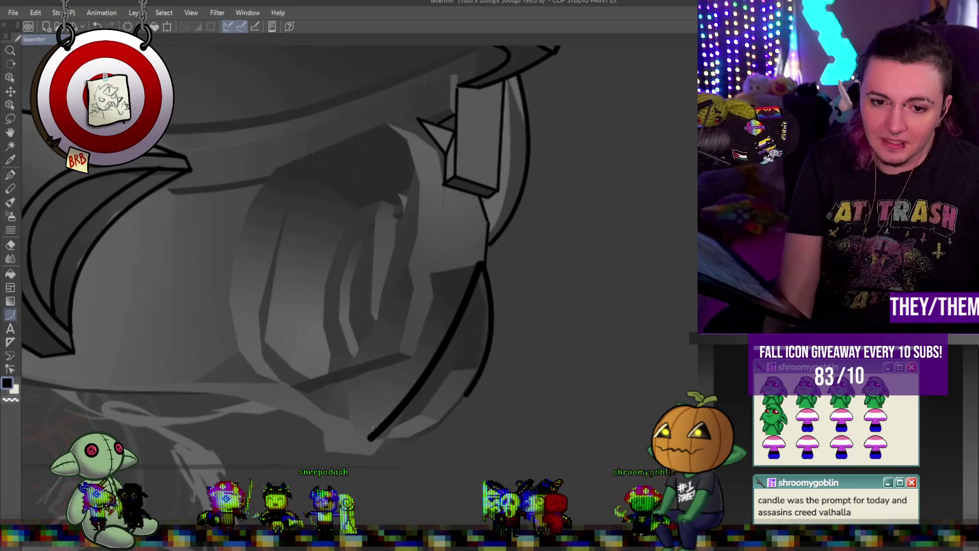
left_click(368, 439)
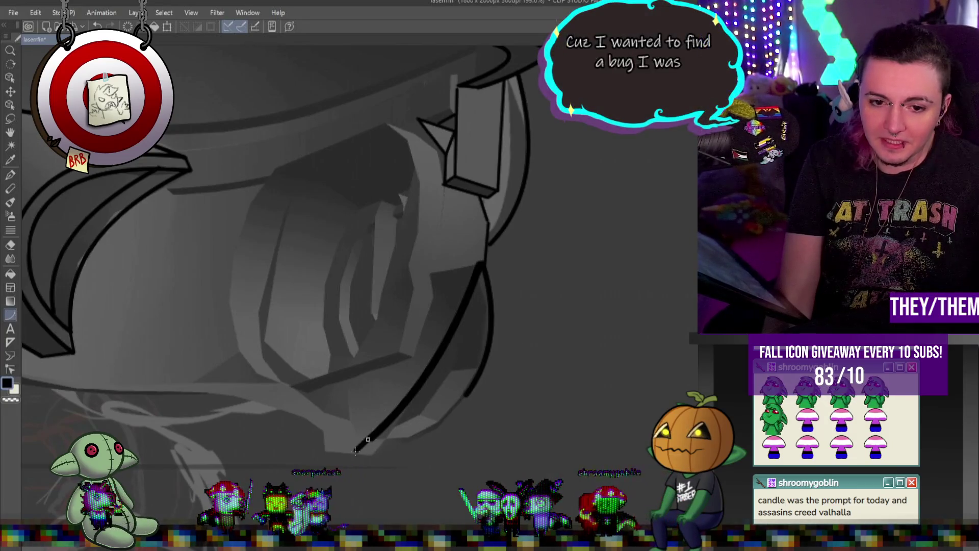
left_click(340, 451)
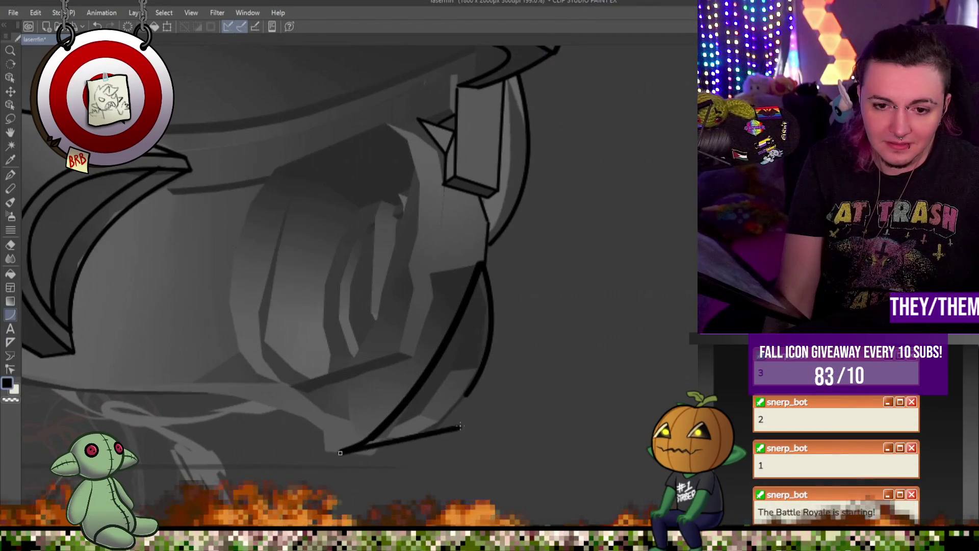
left_click(467, 395)
key("Return")
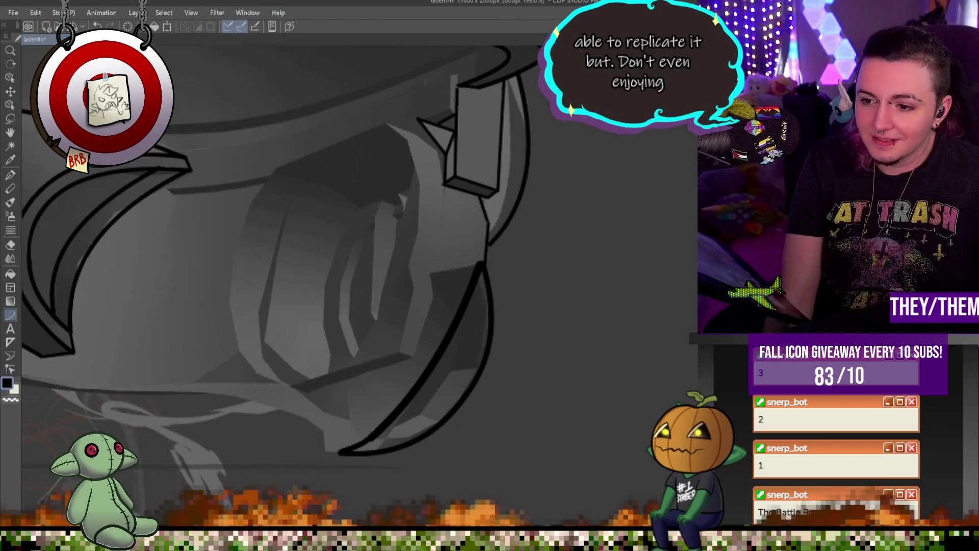
Add an inner curve along the visor's lower right rim, remove a stray segment, and zoom out
left_click(481, 288)
left_click(478, 403)
left_click(382, 442)
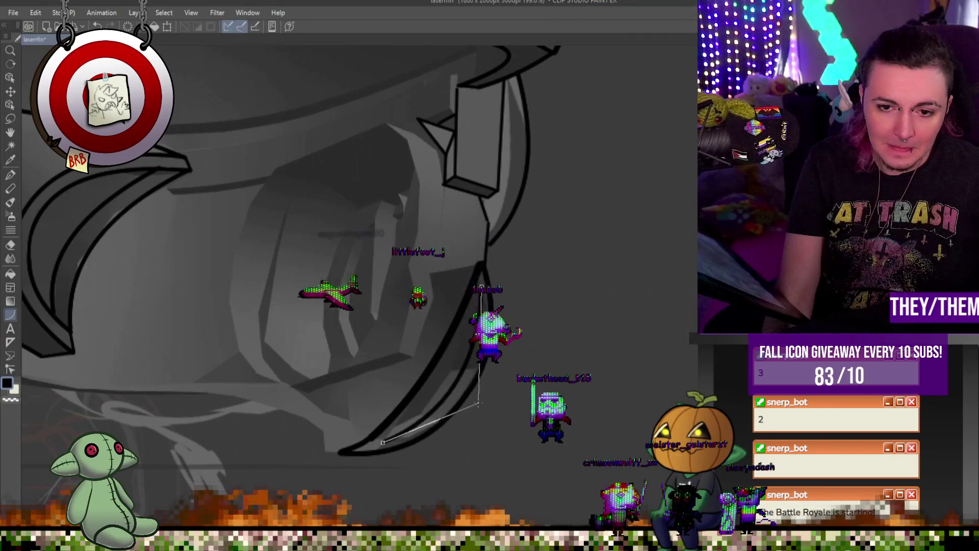
key("Return")
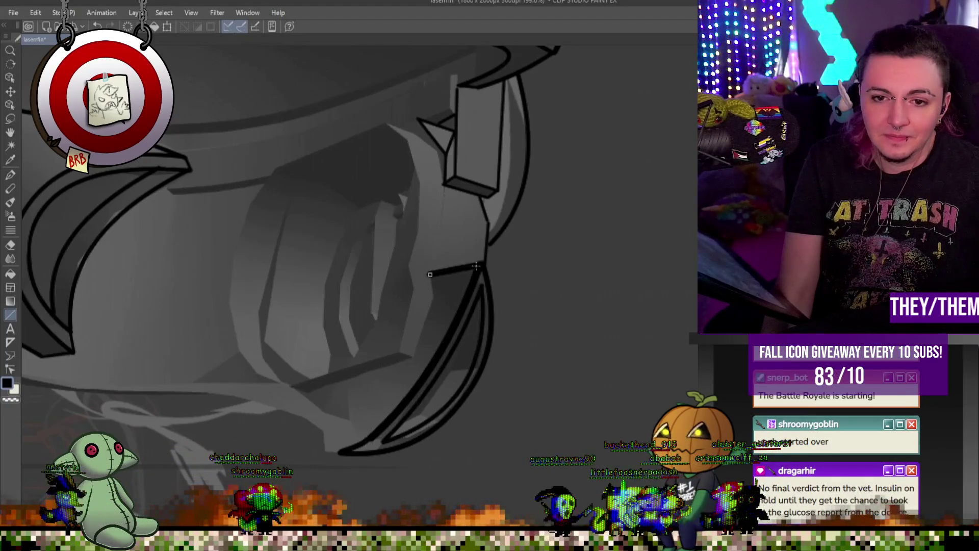
key("ctrl+z")
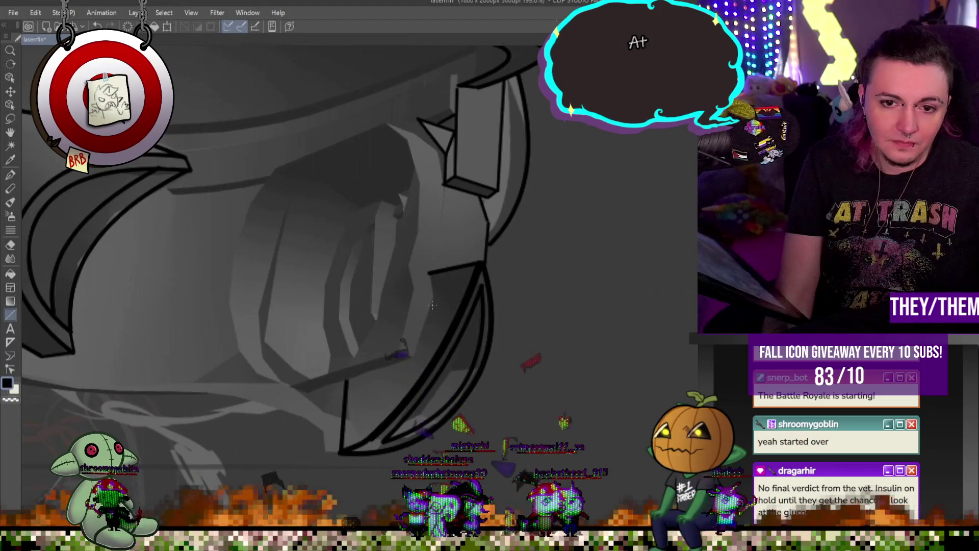
scroll(432, 304, "down", 1)
scroll(432, 304, "down", 3)
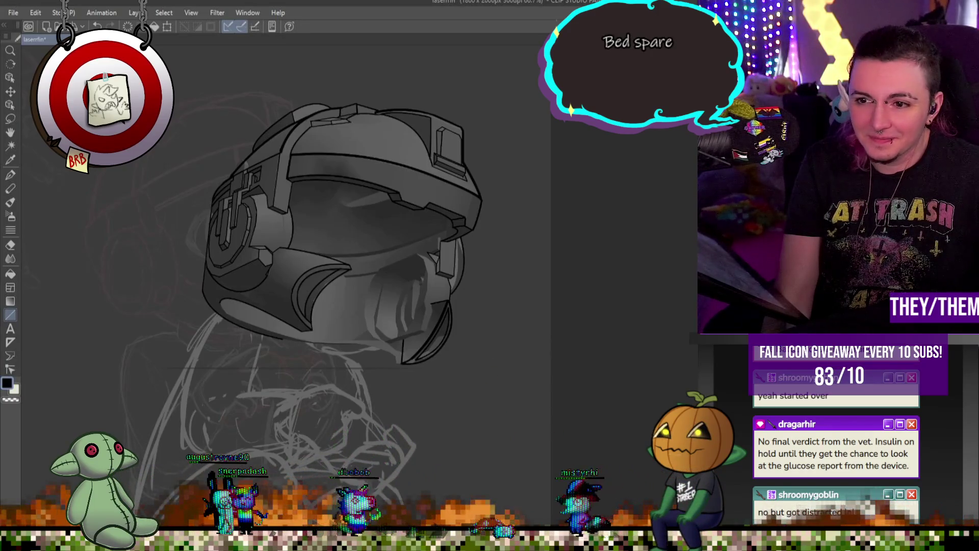
Hide the helmet's grey shading so only its black line art shows, then zoom in
key("ctrl+z")
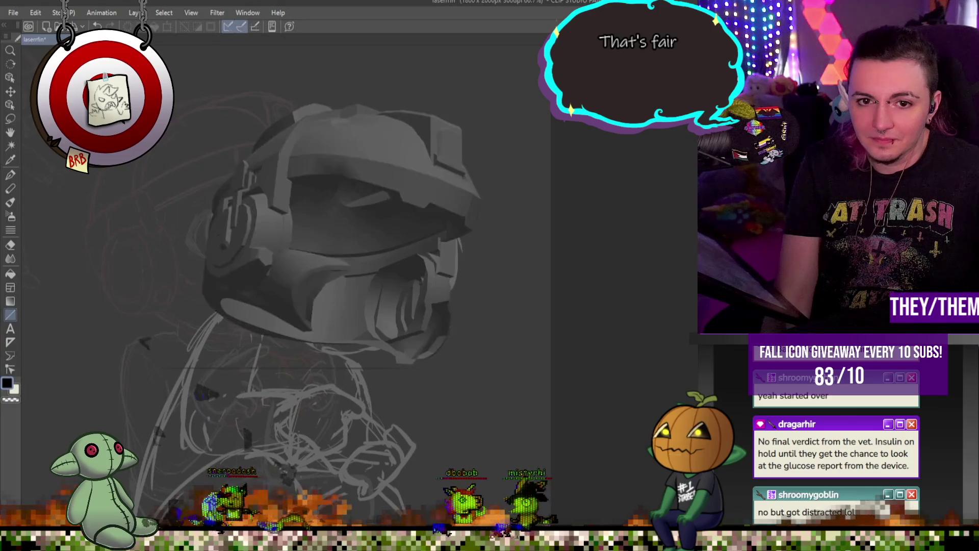
key("ctrl+y")
key("ctrl+z")
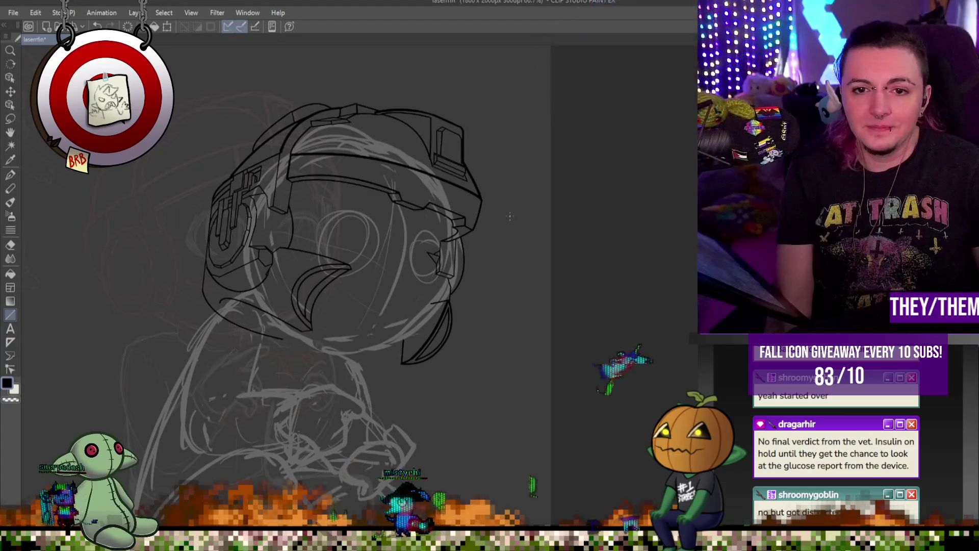
scroll(397, 224, "down", 4)
scroll(396, 224, "up", 3)
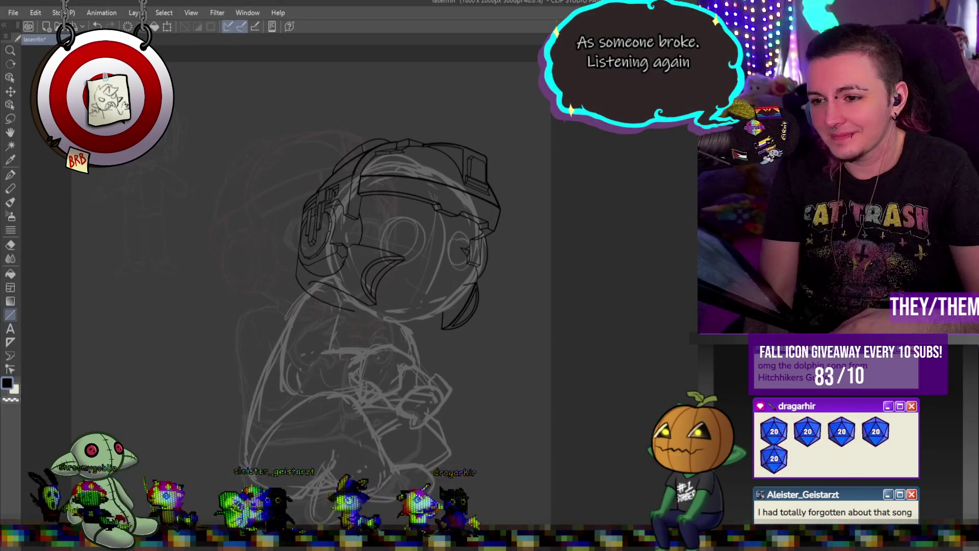
scroll(404, 217, "up", 2)
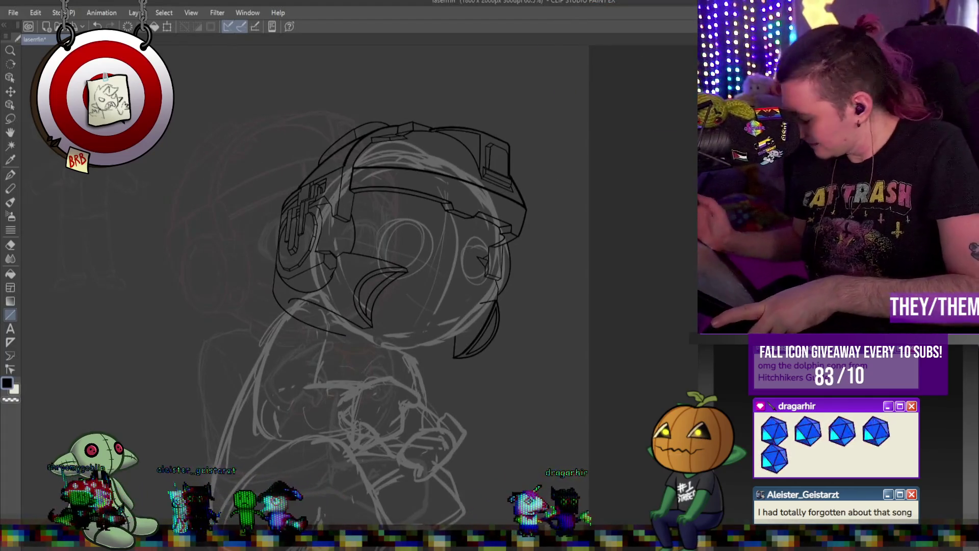
left_click(17, 177)
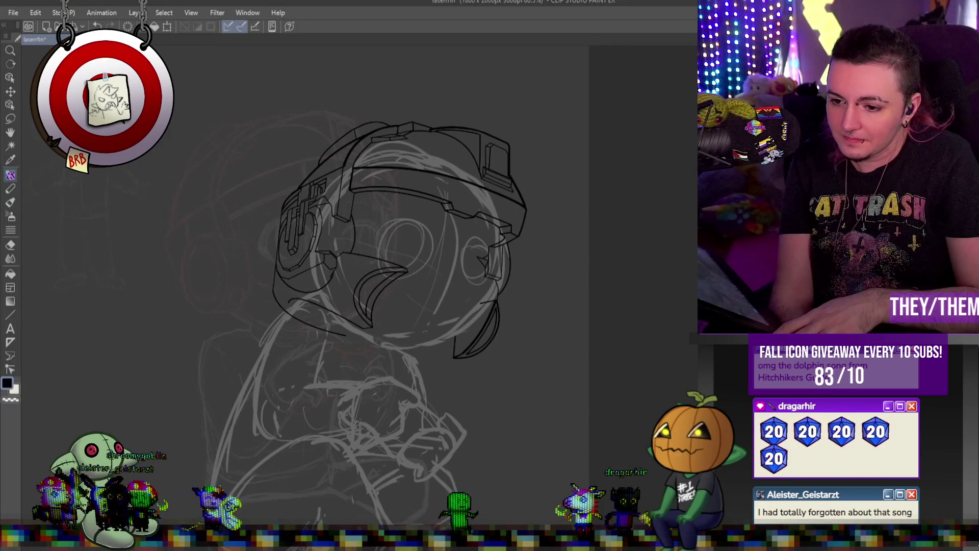
Zoom in and shift the helmet lineart slightly to the right
scroll(386, 240, "up", 3)
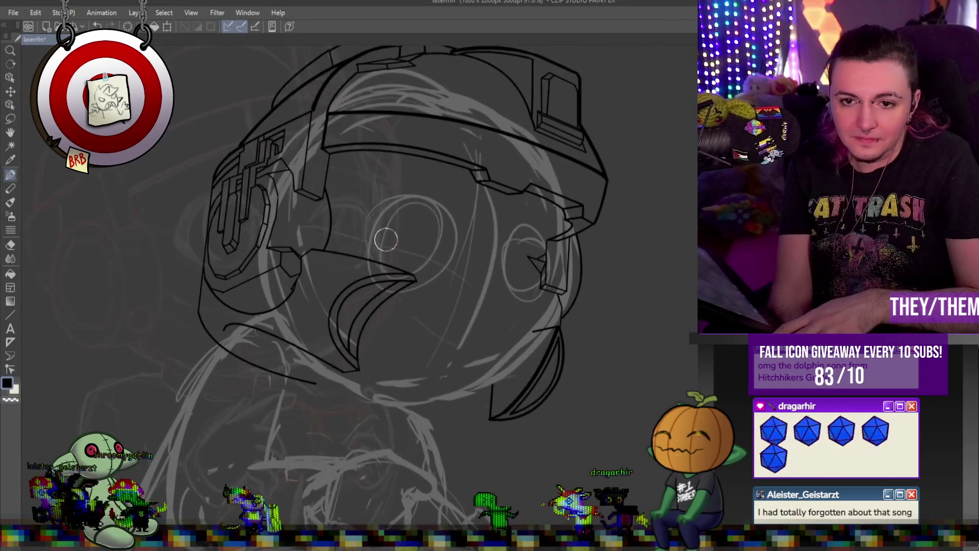
scroll(386, 240, "up", 1)
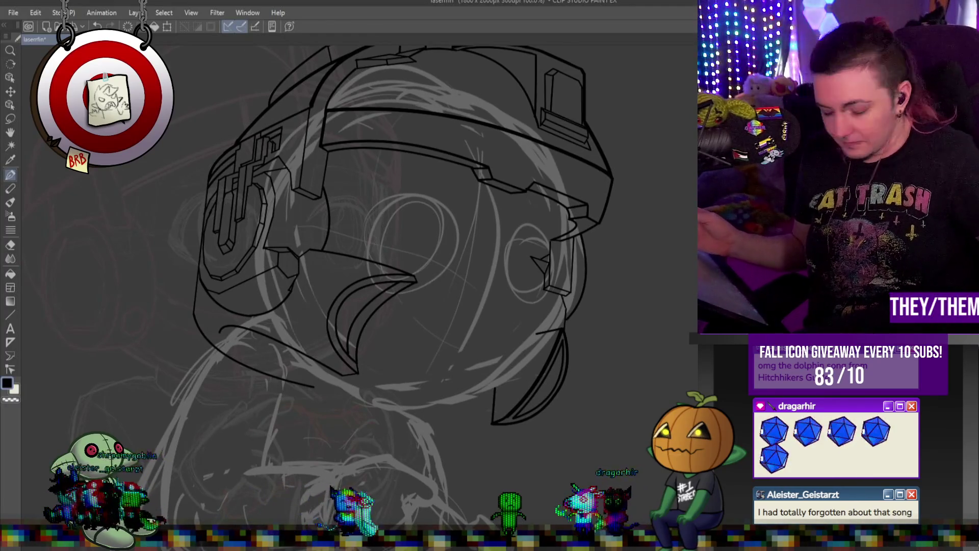
key("ctrl+t")
left_click_drag(440, 187, 452, 186)
key("Return")
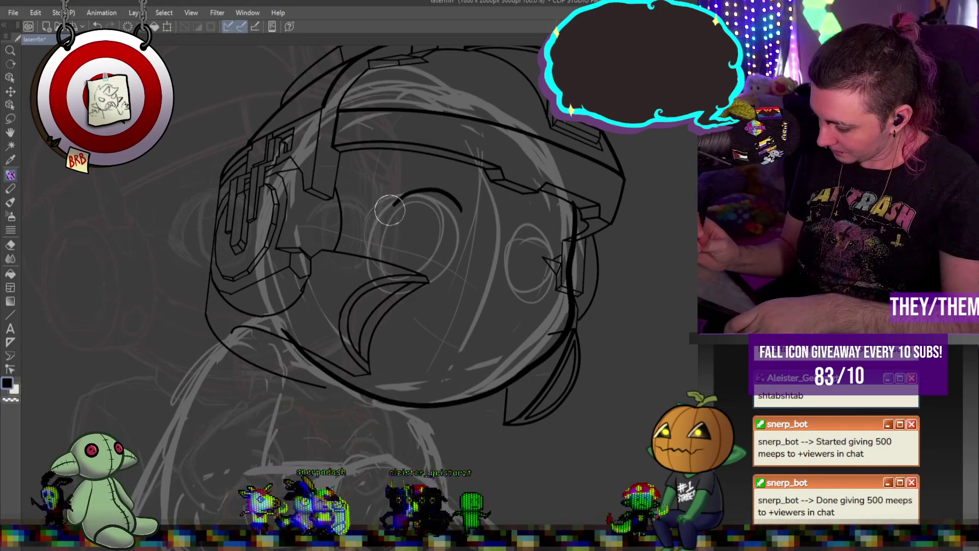
Ink a thick black crescent curve over the left eye
left_click_drag(459, 201, 472, 220)
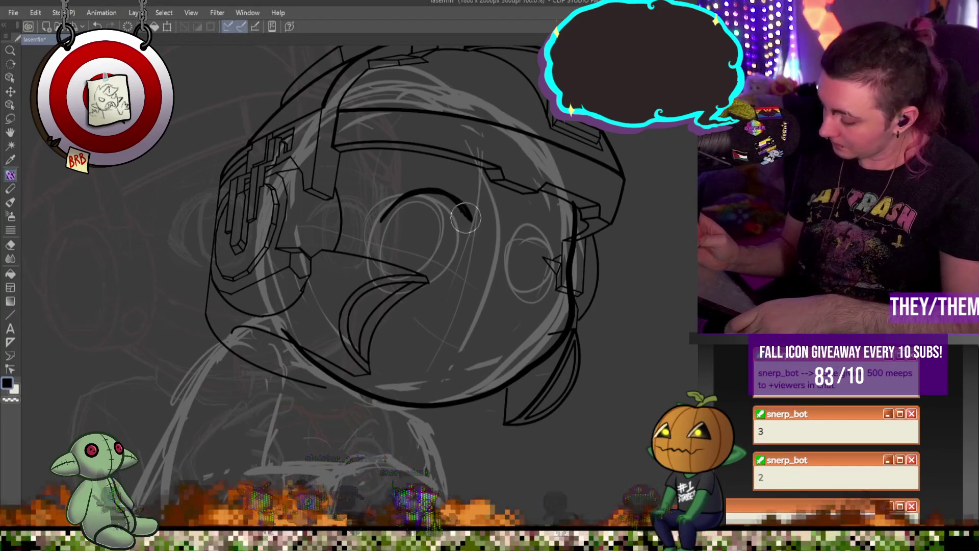
mouse_move(459, 200)
left_mouse_down()
mouse_move(430, 196)
mouse_move(392, 216)
left_mouse_up()
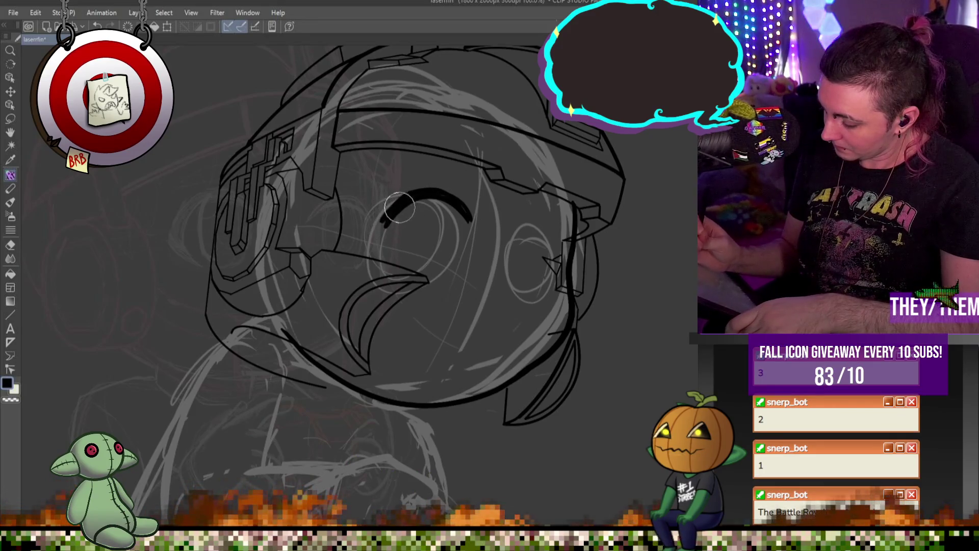
mouse_move(384, 244)
left_mouse_down()
mouse_move(379, 228)
mouse_move(400, 259)
left_mouse_up()
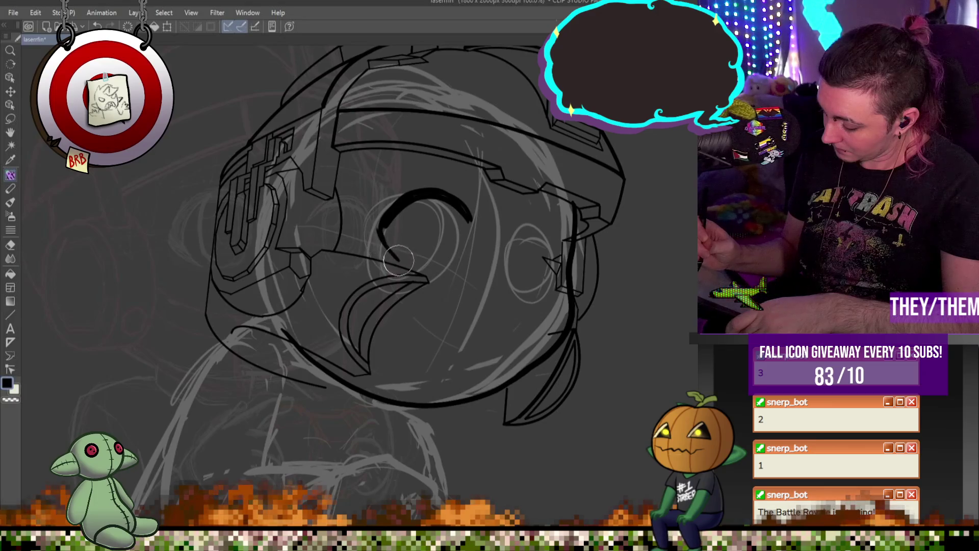
left_click_drag(375, 220, 399, 258)
mouse_move(408, 197)
left_mouse_down()
mouse_move(384, 219)
mouse_move(418, 193)
mouse_move(459, 201)
mouse_move(408, 199)
mouse_move(453, 190)
mouse_move(475, 224)
left_mouse_up()
right_click(458, 200)
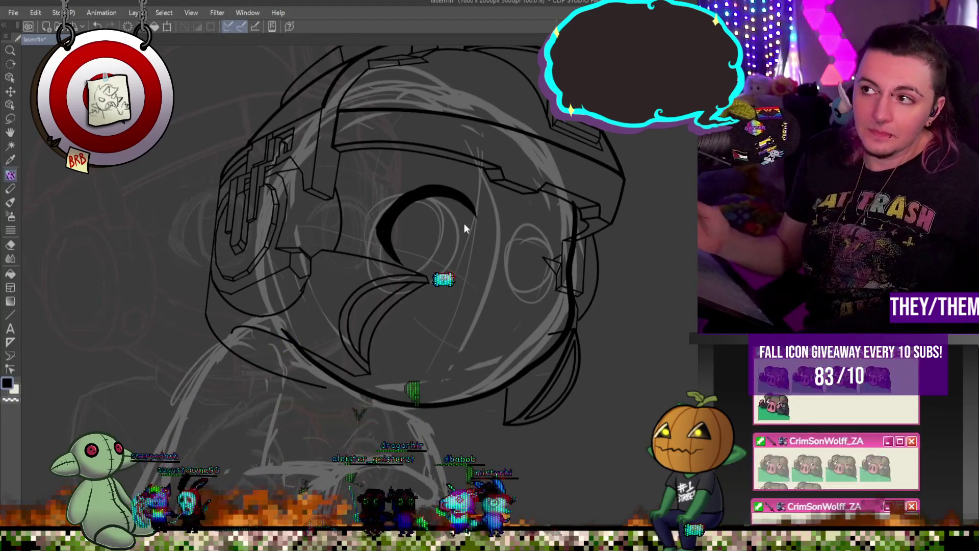
Adjust the left eye curve, then begin a thick eyelid arc over the right eye
key("ctrl+t")
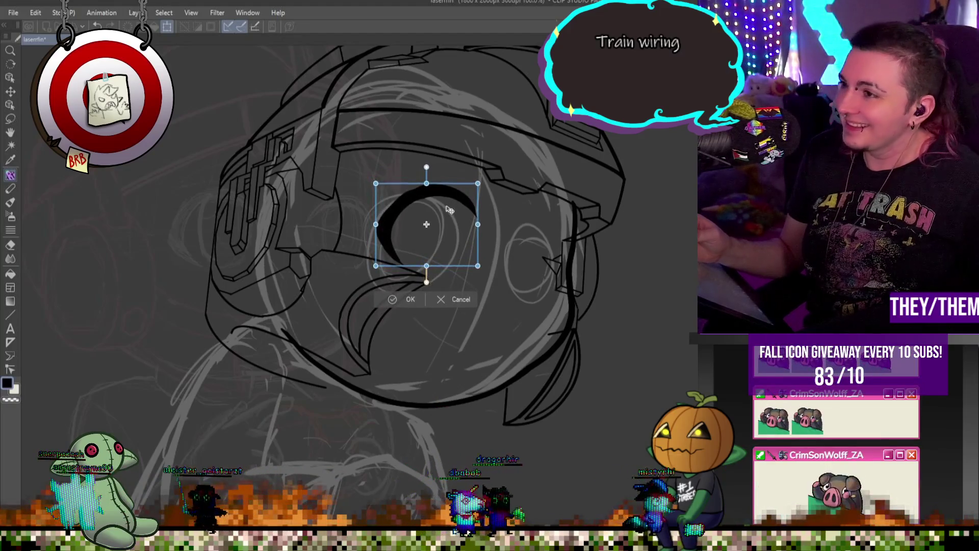
key("Return")
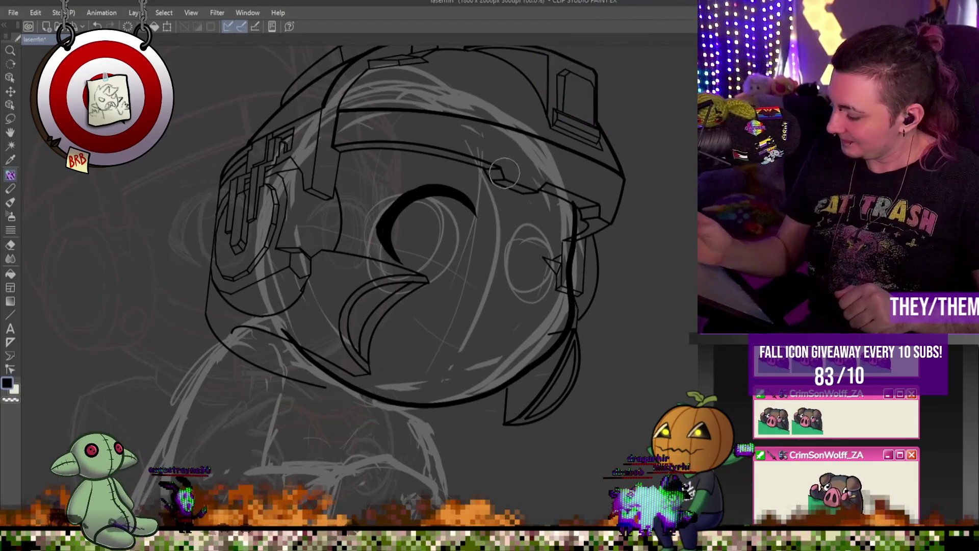
mouse_move(554, 236)
left_mouse_down()
mouse_move(520, 227)
mouse_move(555, 239)
mouse_move(546, 220)
left_mouse_up()
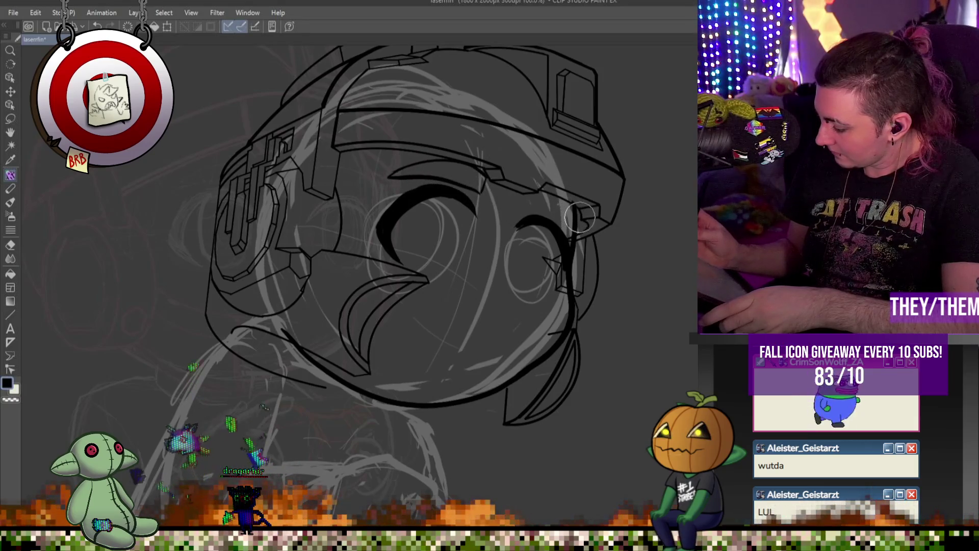
Undo a stray helmet-brim stroke and enlarge the brush size
mouse_move(530, 211)
left_mouse_down()
mouse_move(592, 224)
mouse_move(532, 194)
left_mouse_up()
key("ctrl+z")
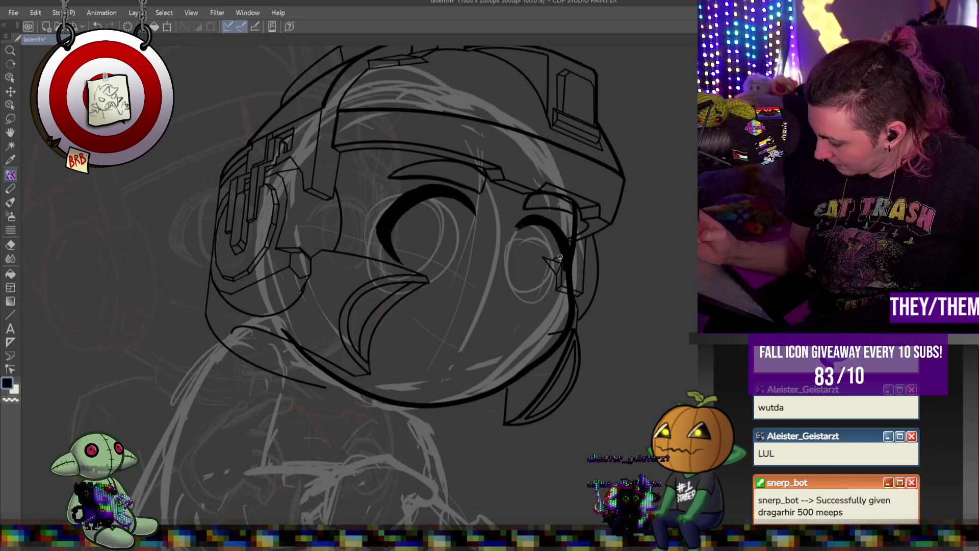
key("bracketright")
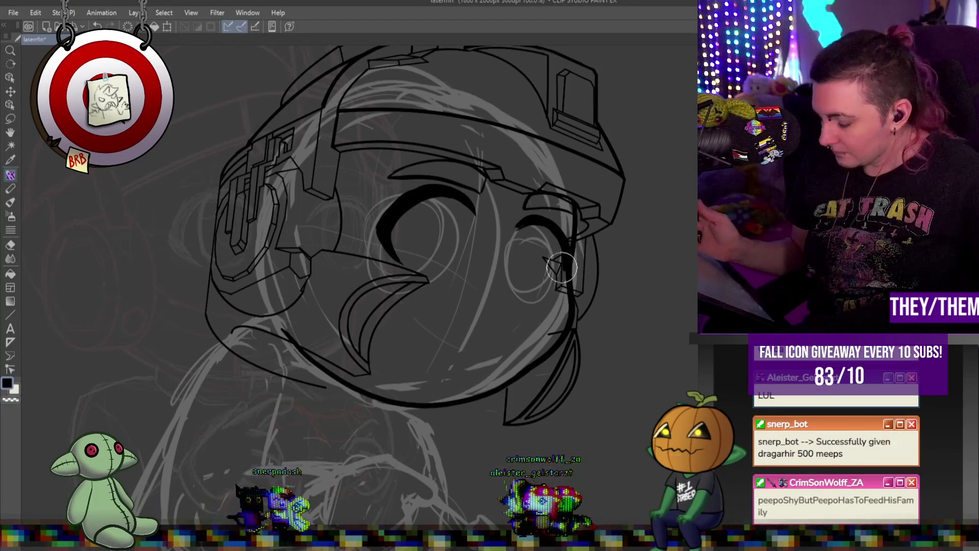
Tilt both eye curves to raise their right side and nudge them into place
key("ctrl+shift+t")
mouse_move(557, 229)
left_mouse_down()
mouse_move(556, 237)
mouse_move(544, 230)
left_mouse_up()
left_click_drag(614, 233, 607, 236)
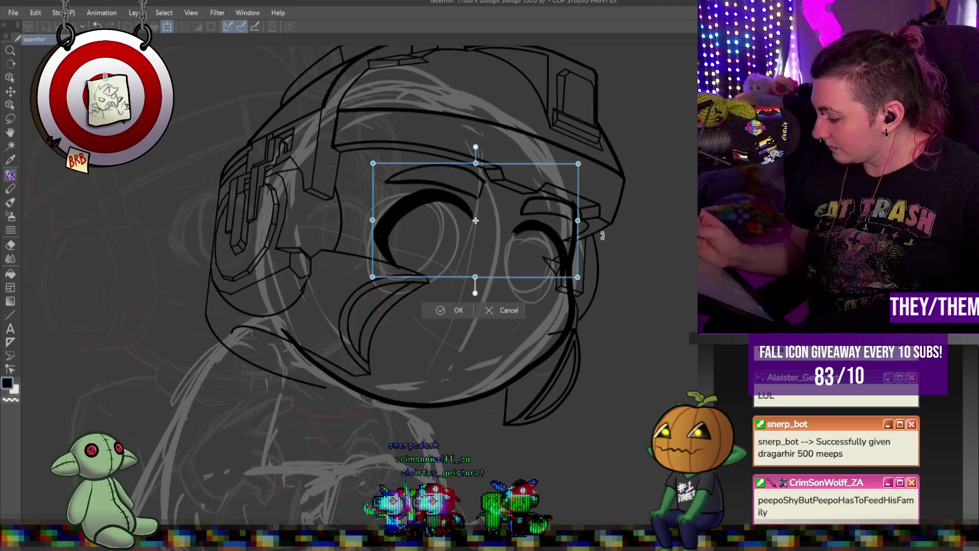
key("Return")
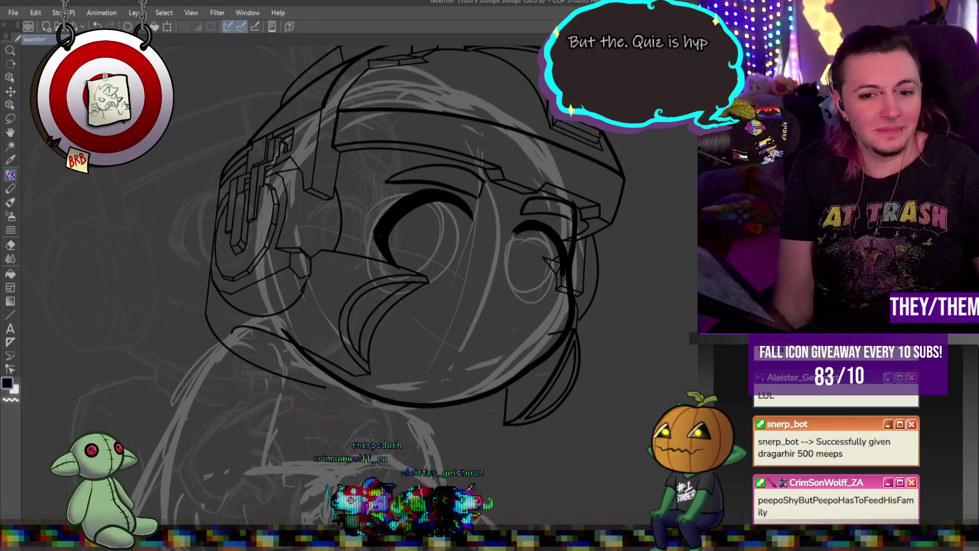
key("alt+Tab")
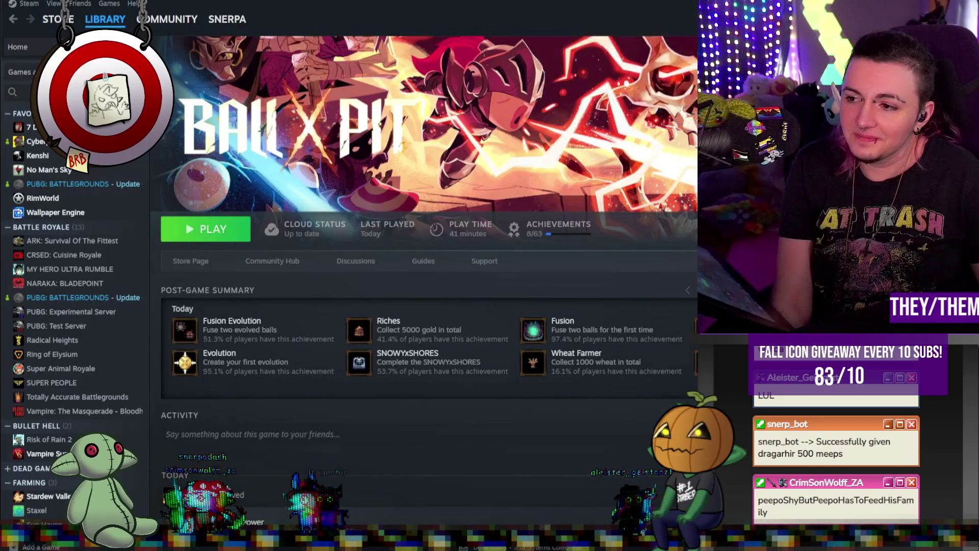
Return from the Steam BALL x PIT page to the Clip Studio Paint helmet drawing
key("alt+Tab")
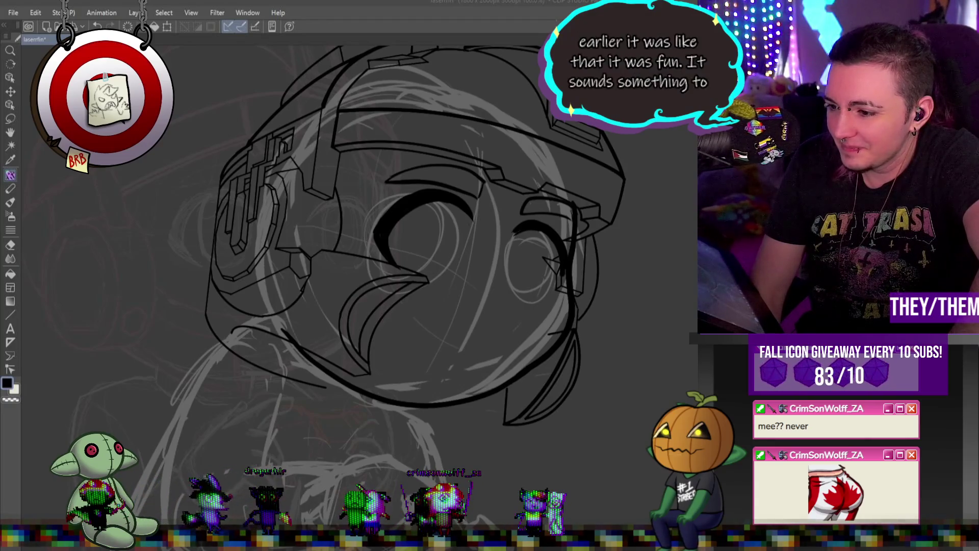
Zoom in on the inked face, then bring the Steam BALL x PIT page back up
scroll(622, 345, "up", 4)
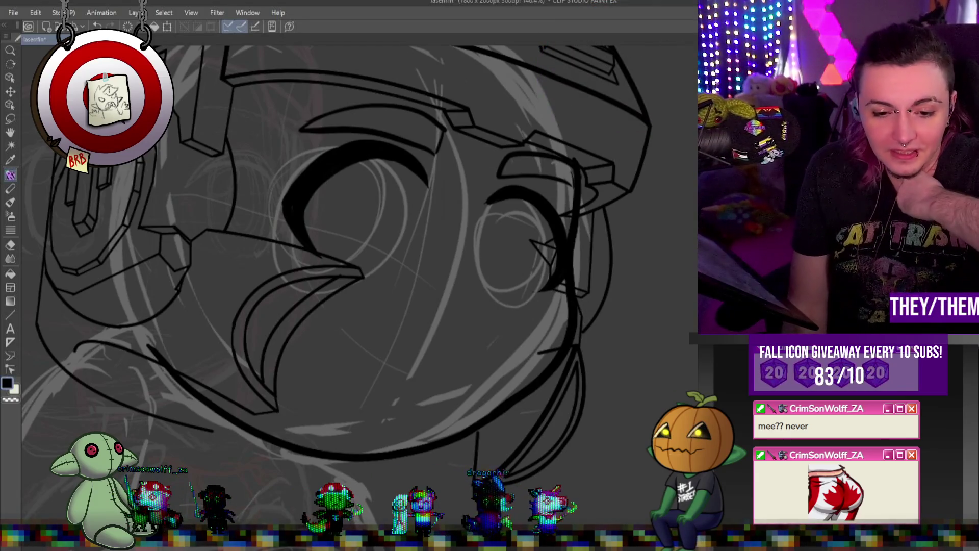
key("alt+Tab")
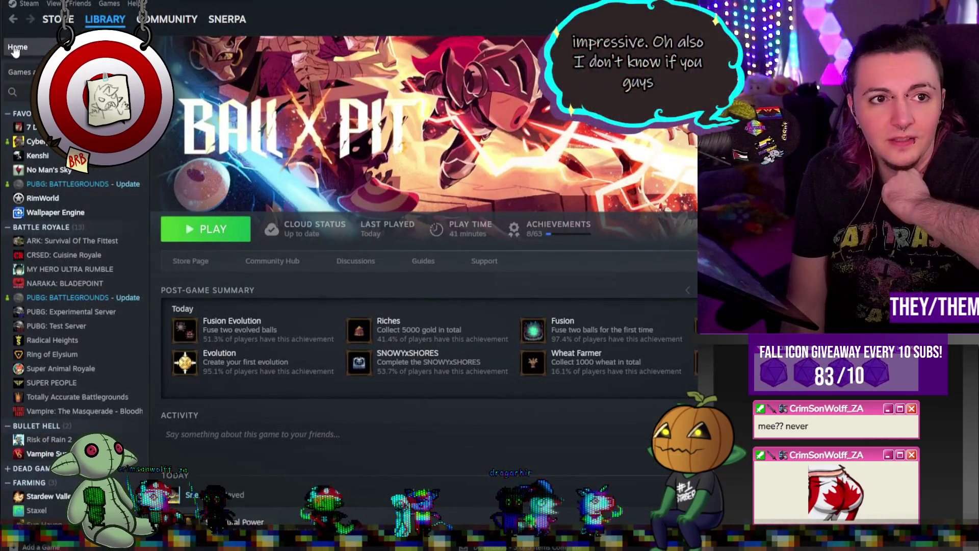
key("alt+Left")
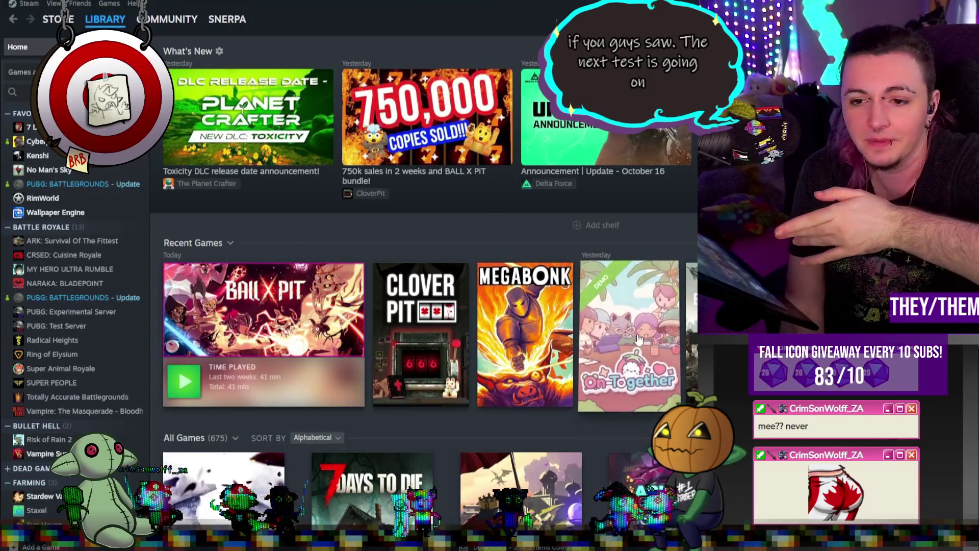
left_click(673, 347)
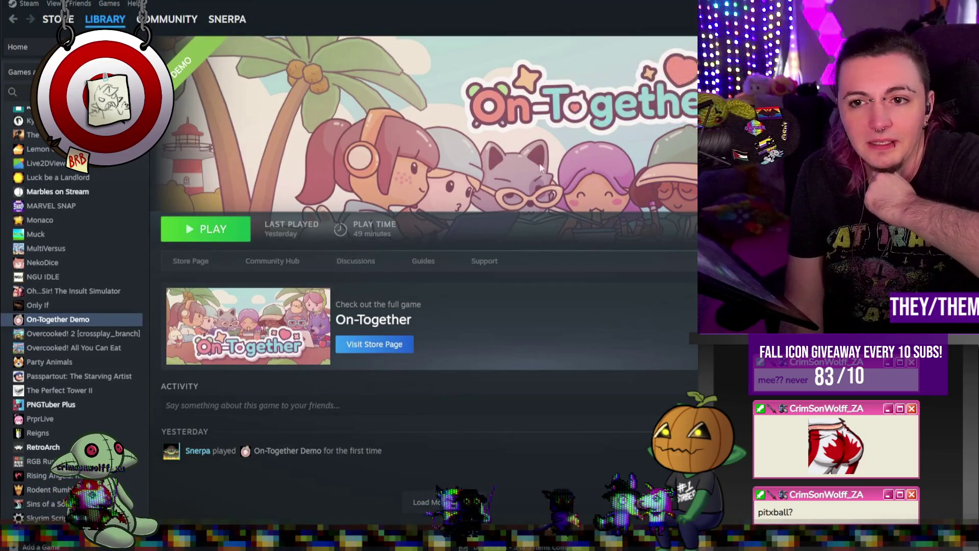
left_click(187, 264)
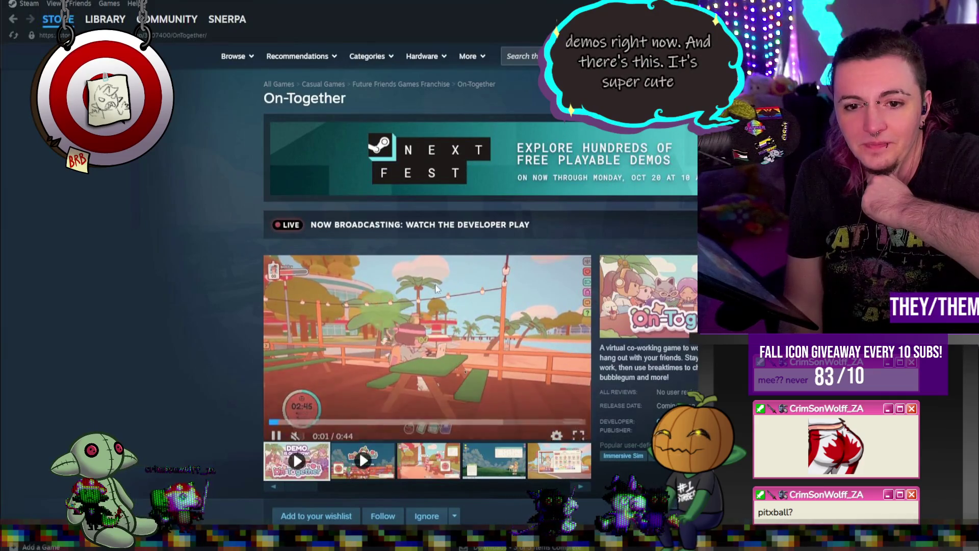
scroll(520, 250, "down", 3)
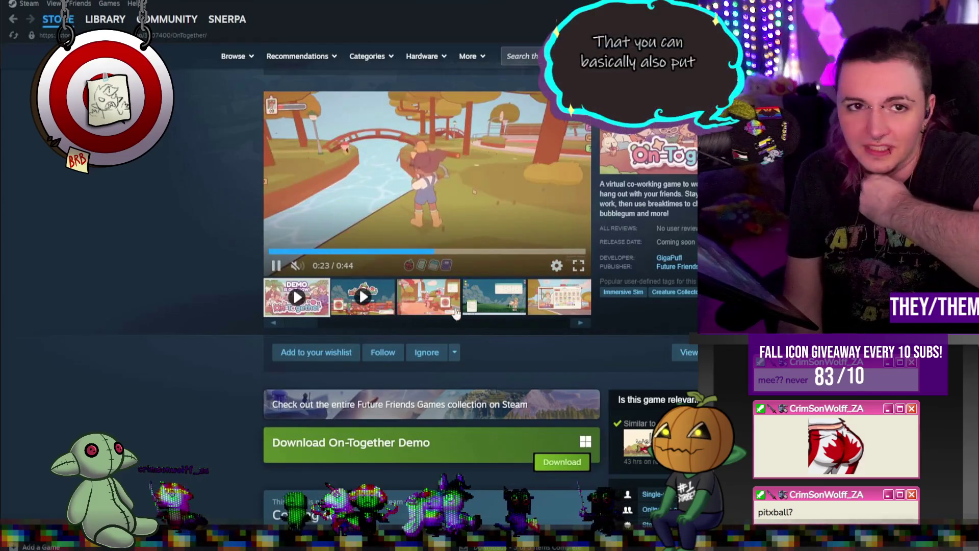
left_click(105, 19)
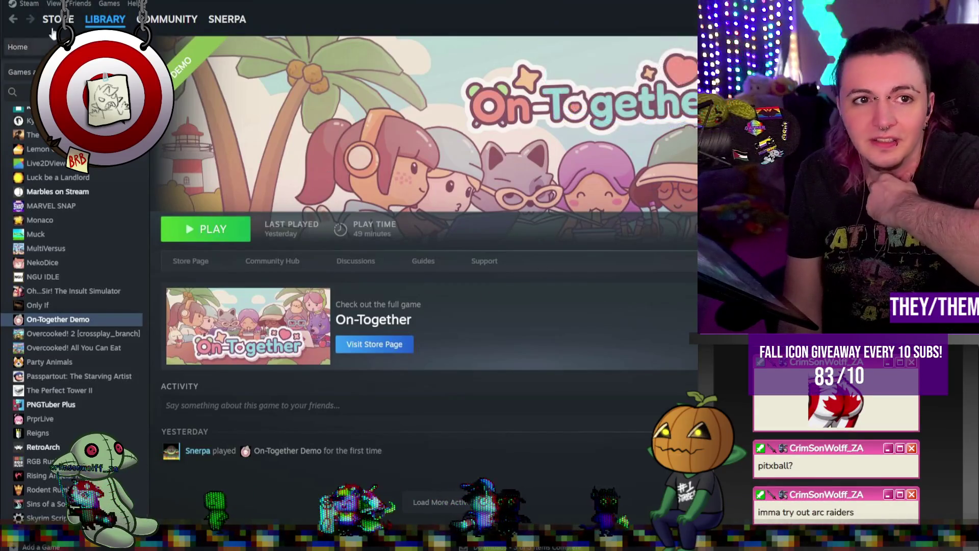
left_click(375, 345)
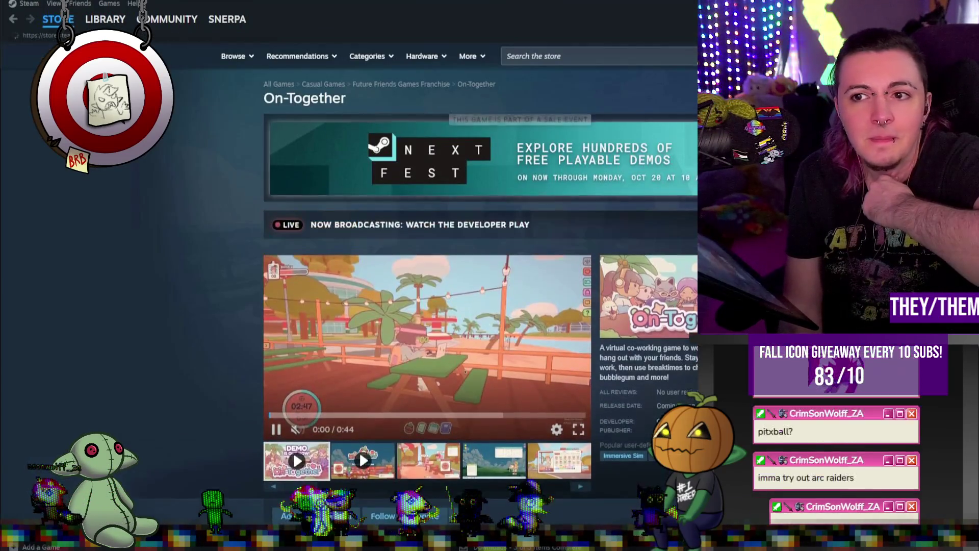
Search the Steam store for 'arc' and open the ARC Raiders store page
left_click(58, 19)
left_click(521, 56)
type("arc")
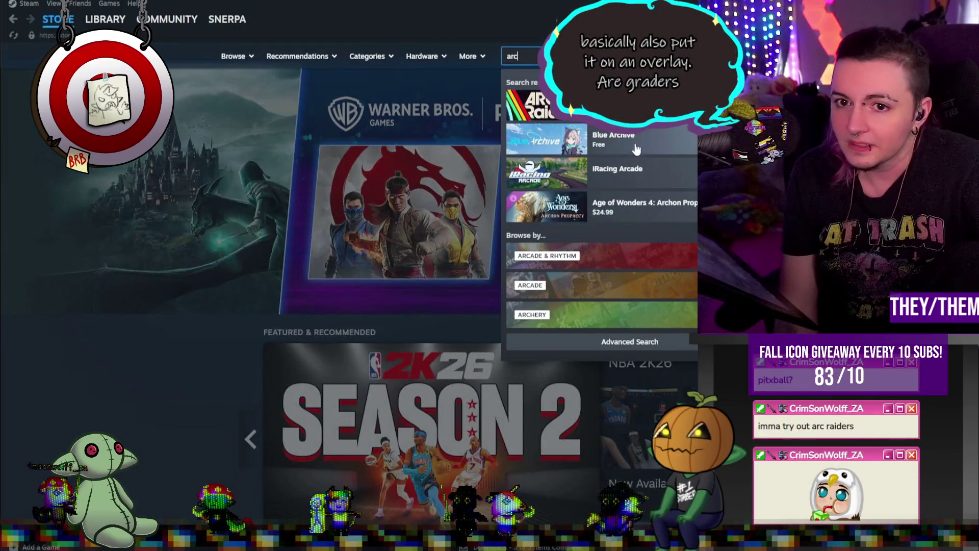
left_click(658, 107)
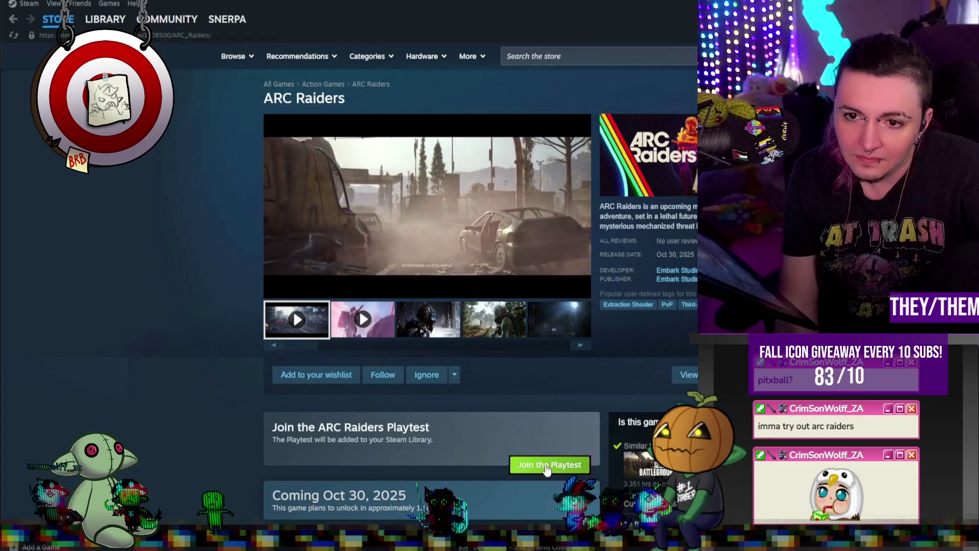
Join the ARC Raiders playtest and dismiss the access-granted confirmation
left_click(546, 465)
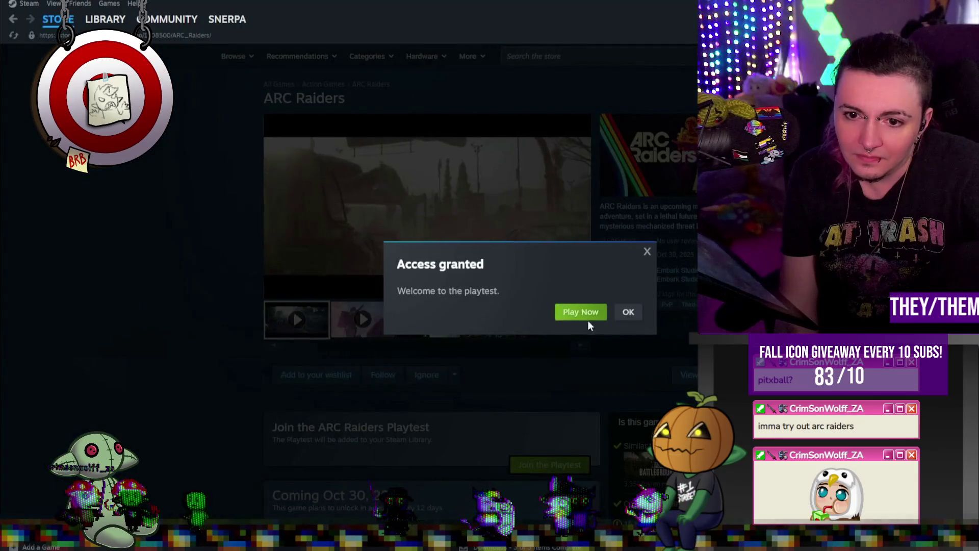
left_click(630, 315)
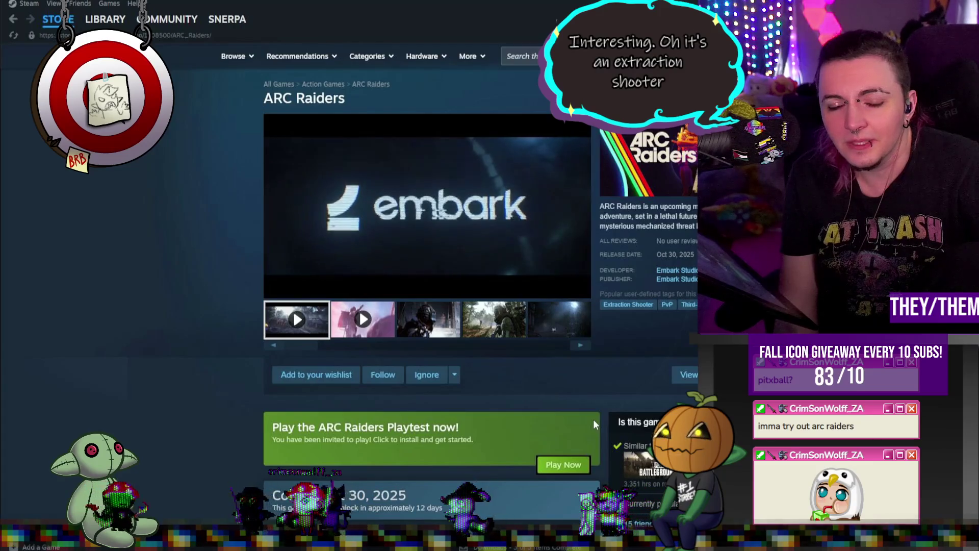
scroll(593, 422, "down", 3)
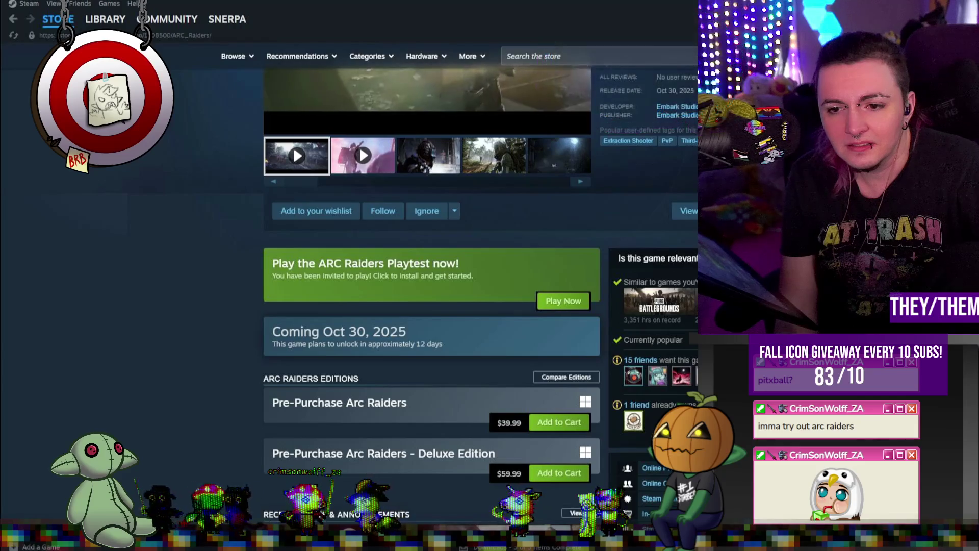
mouse_move(633, 421)
scroll(612, 420, "up", 3)
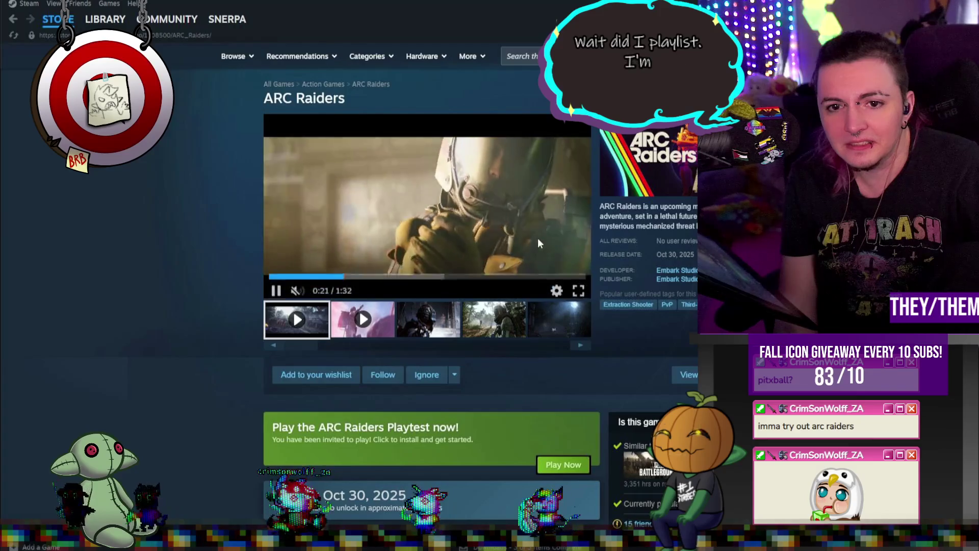
left_click(105, 19)
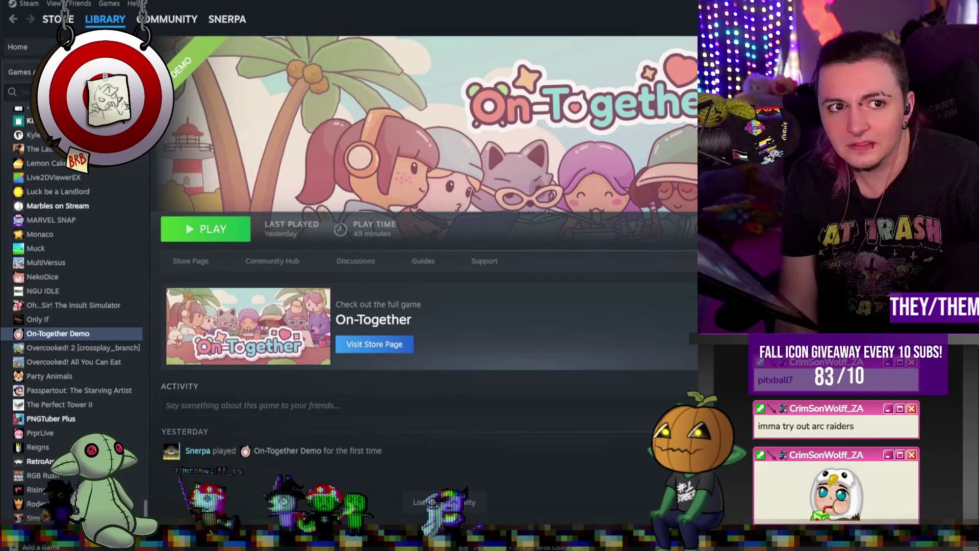
Filter the library by 'arc' and view ARC Raiders details, loading older activity
type("arc")
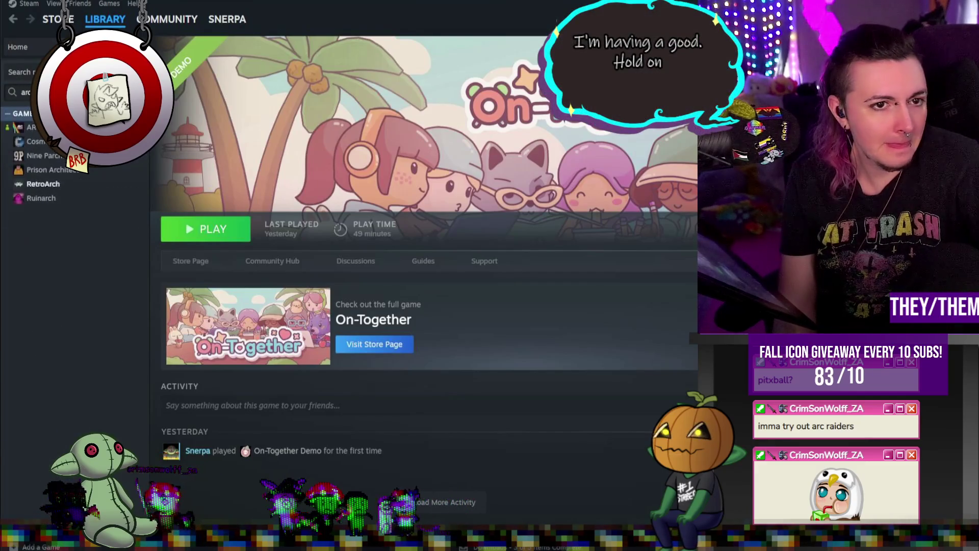
left_click(30, 127)
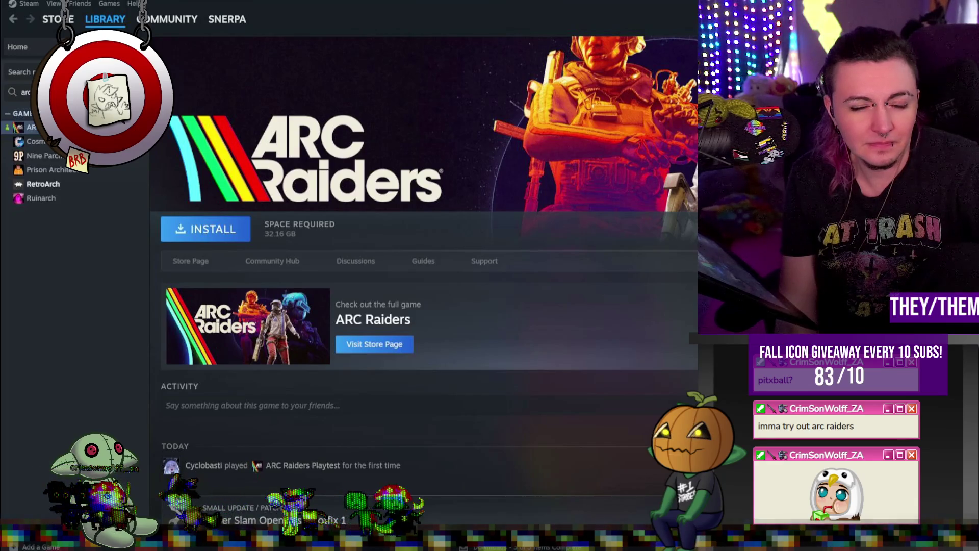
scroll(494, 384, "down", 9)
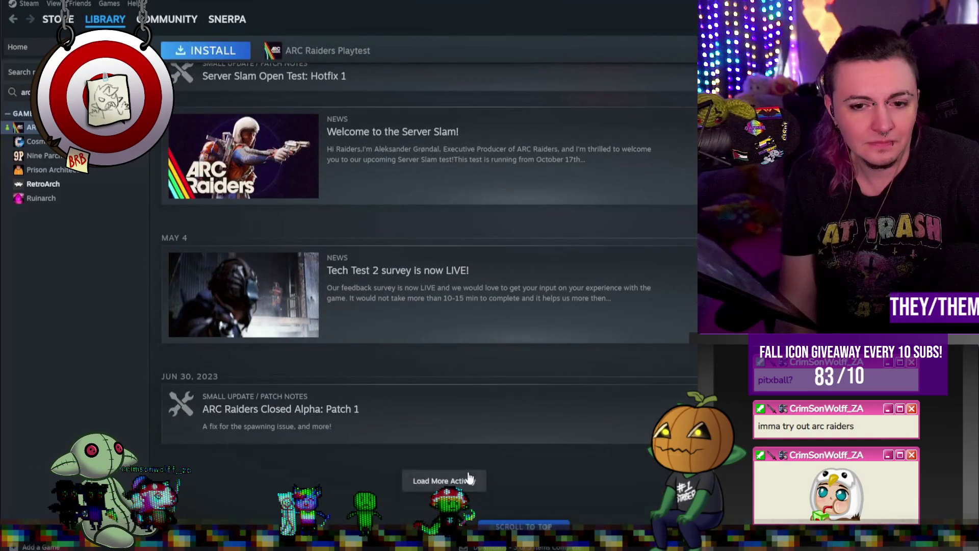
left_click(469, 478)
scroll(572, 456, "up", 6)
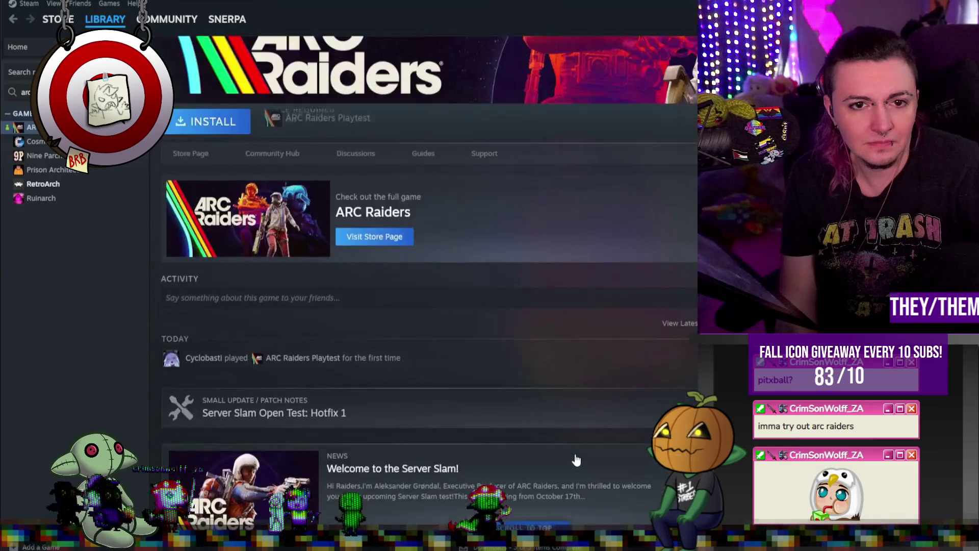
scroll(569, 455, "up", 1)
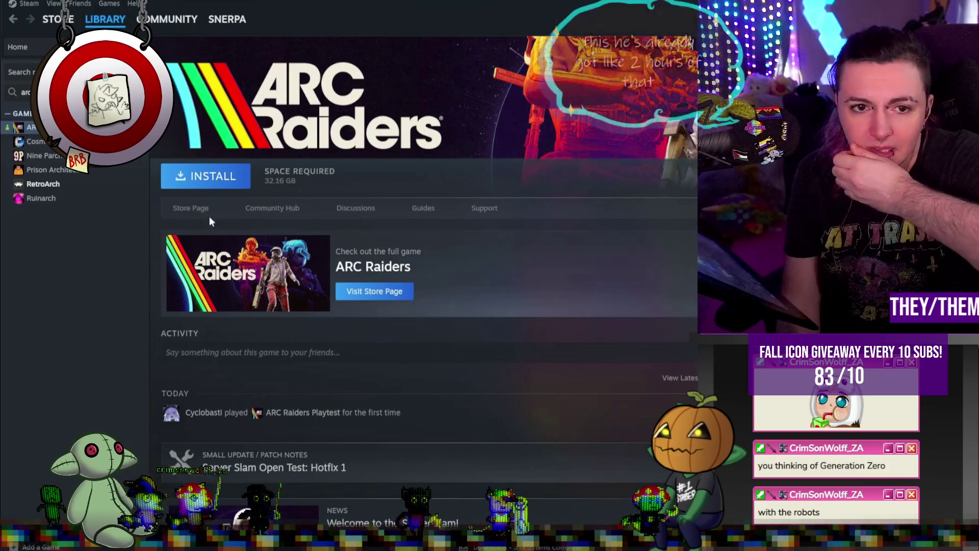
Open the ARC Raiders store page and start a store search for 'generatio'
left_click(190, 208)
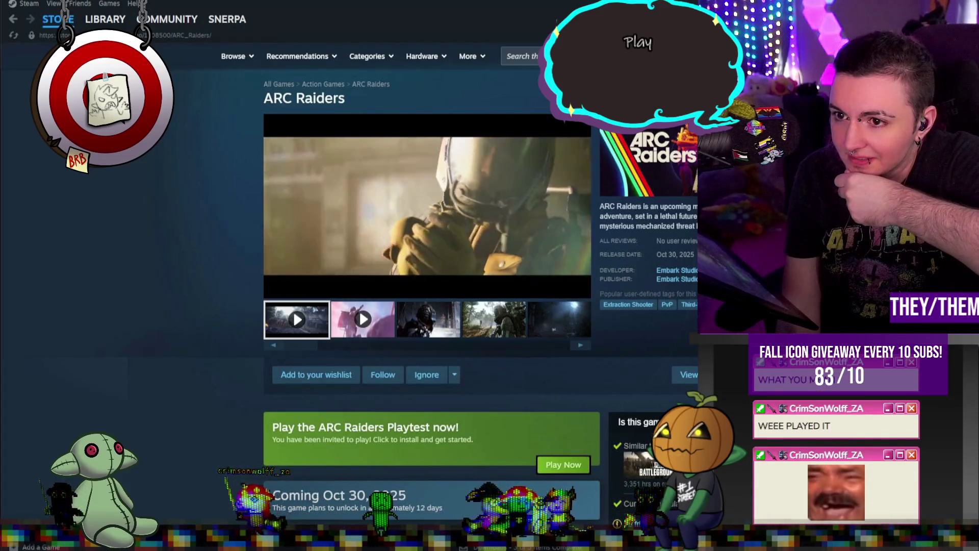
left_click(520, 56)
type("ge")
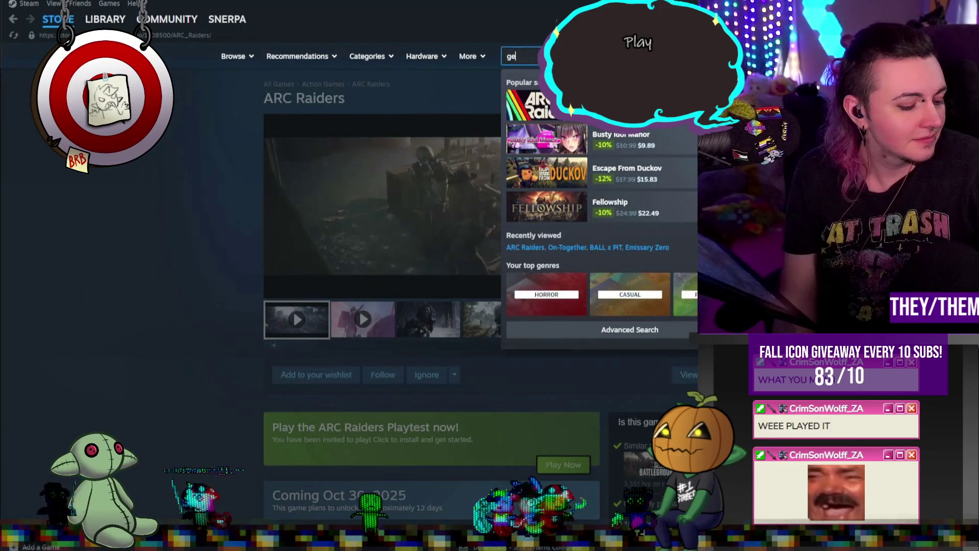
type("nera")
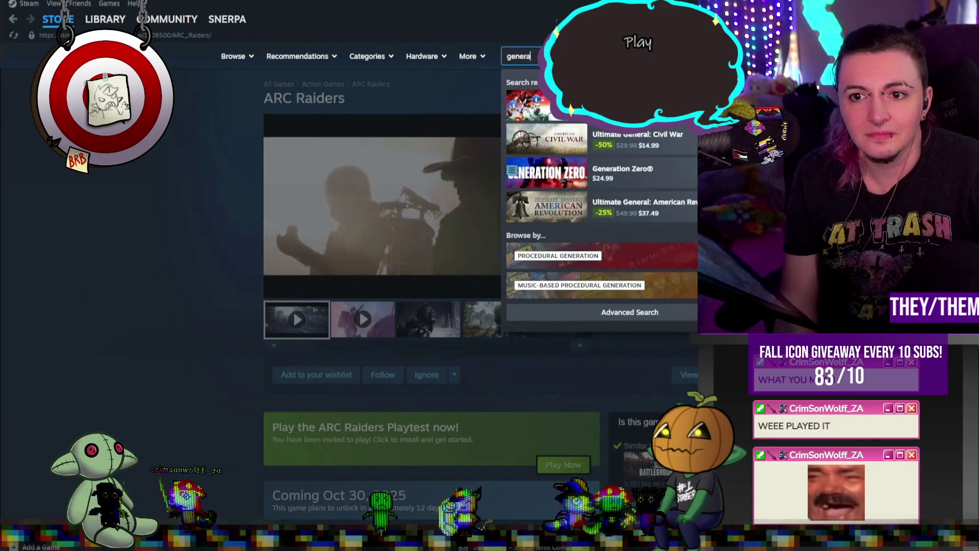
type("tiob")
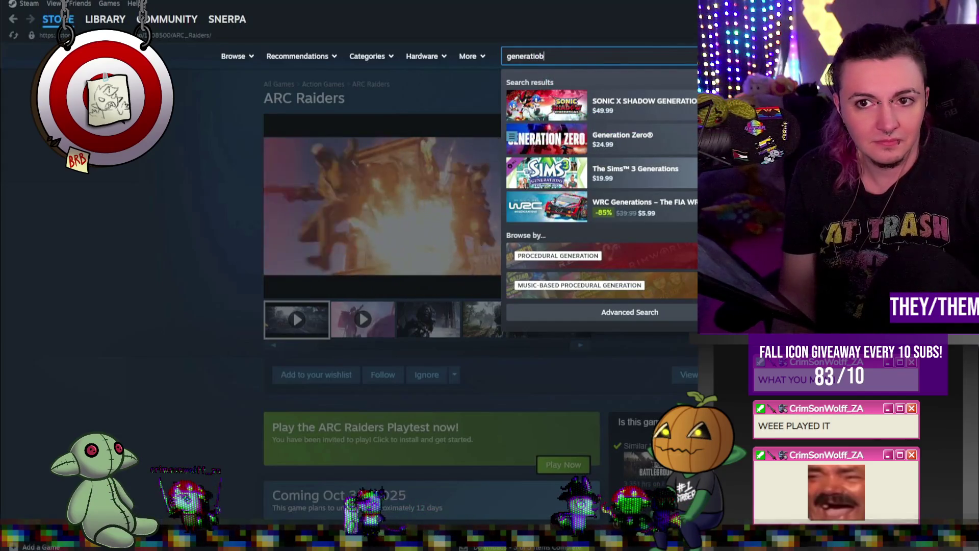
Correct the search to 'generation zero' and browse the Generation Zero store page
key("BackSpace")
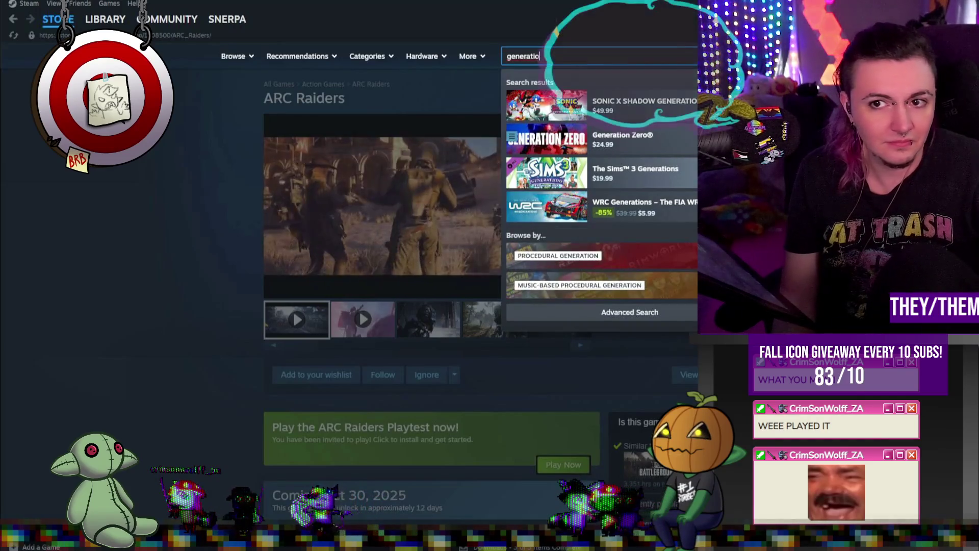
type("n zero")
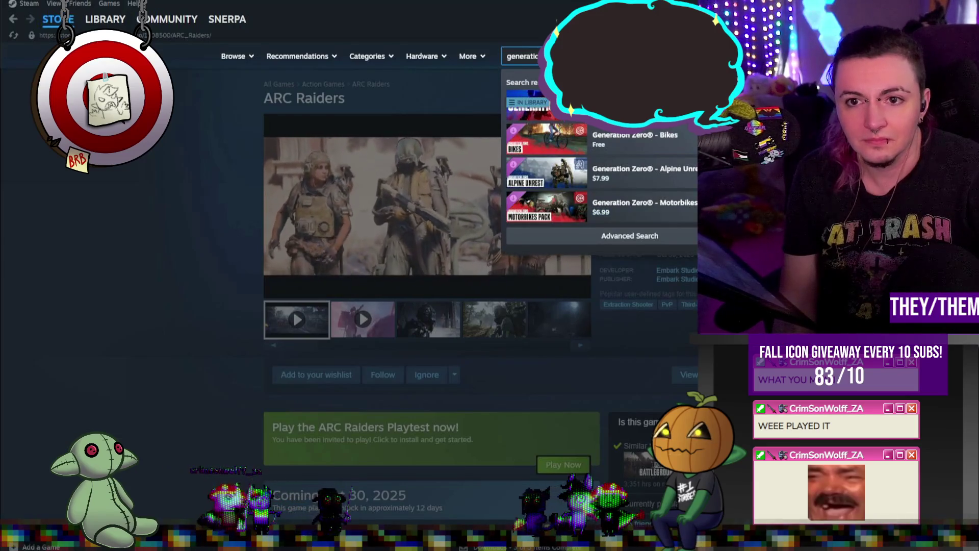
key("Return")
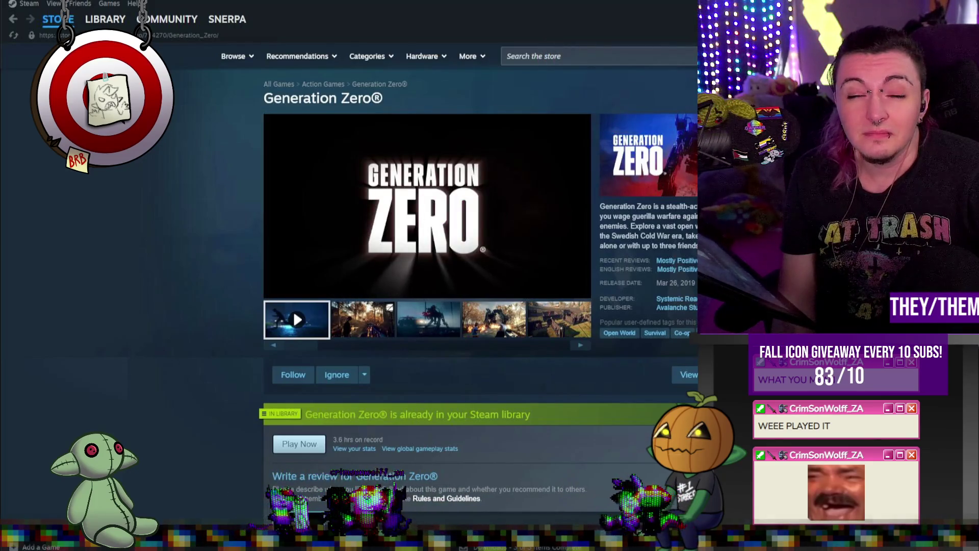
scroll(480, 281, "down", 5)
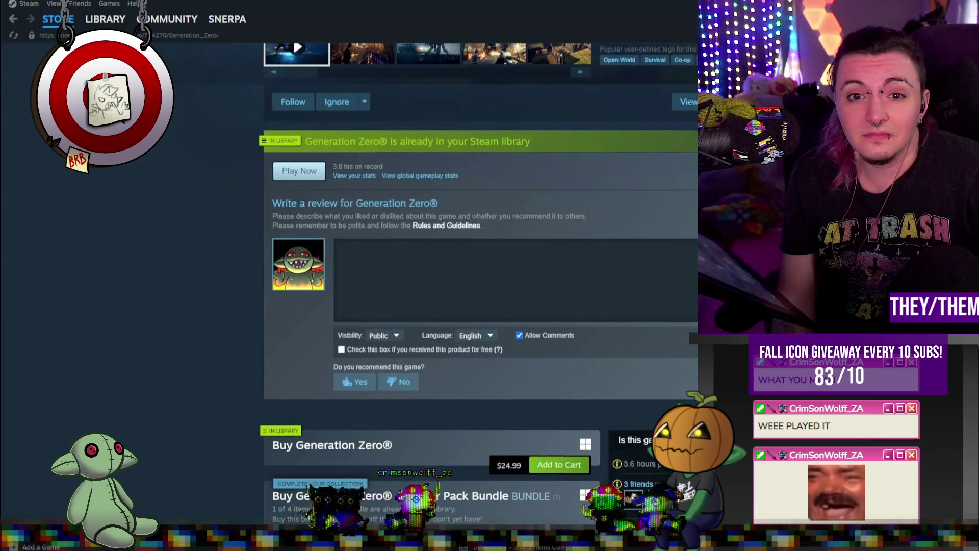
scroll(479, 280, "up", 5)
scroll(479, 281, "down", 3)
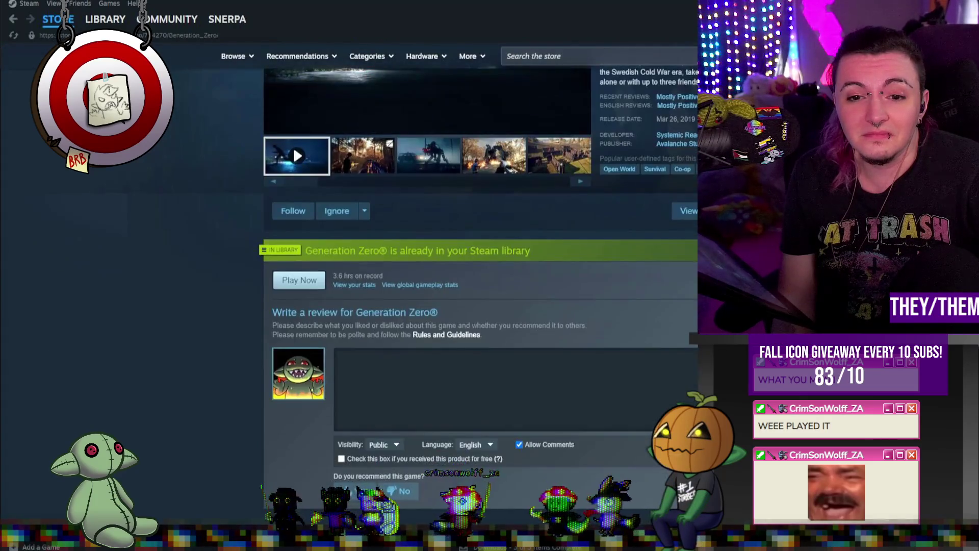
scroll(479, 280, "down", 3)
scroll(503, 304, "up", 6)
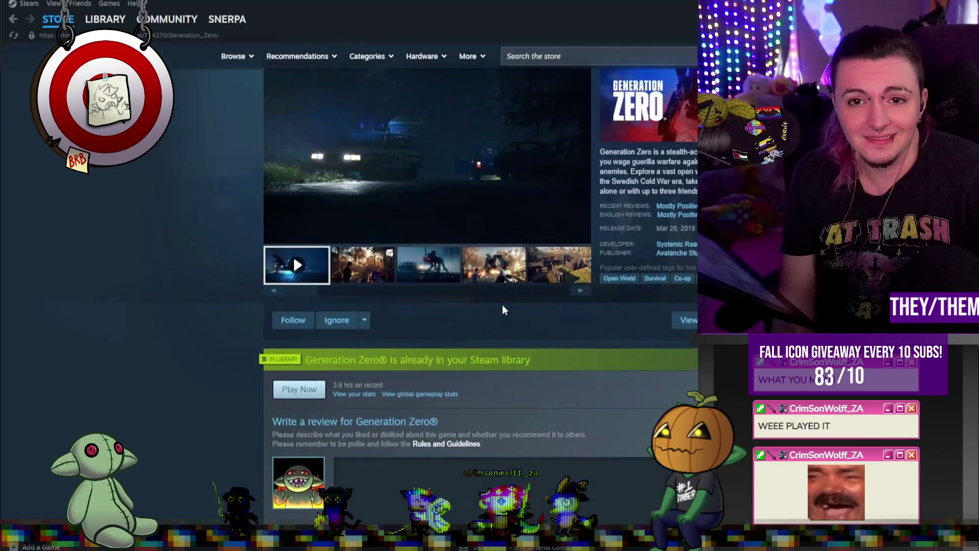
left_click(106, 21)
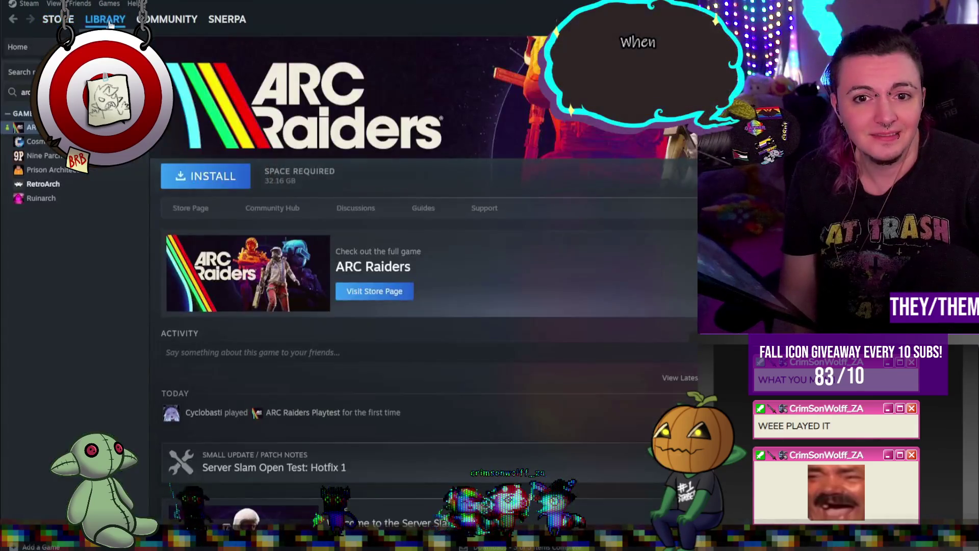
Filter the library by 'ge' and review Generation Zero's last-played date and play time
key("BackSpace")
key("BackSpace")
key("BackSpace")
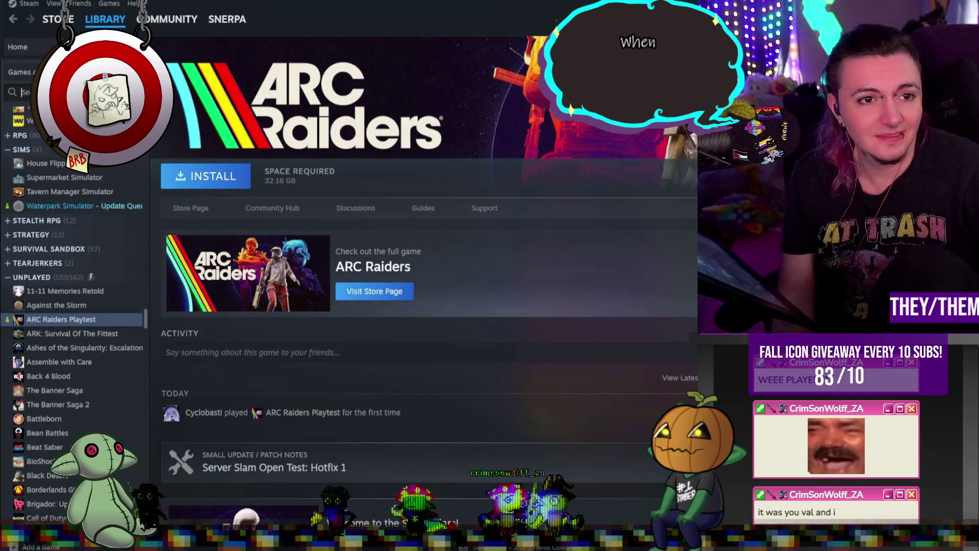
type("ge")
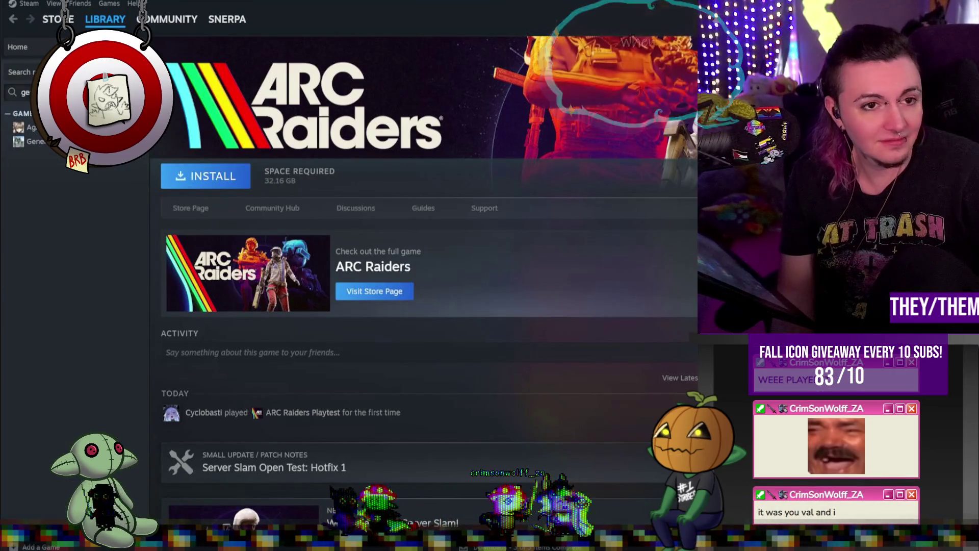
left_click(41, 145)
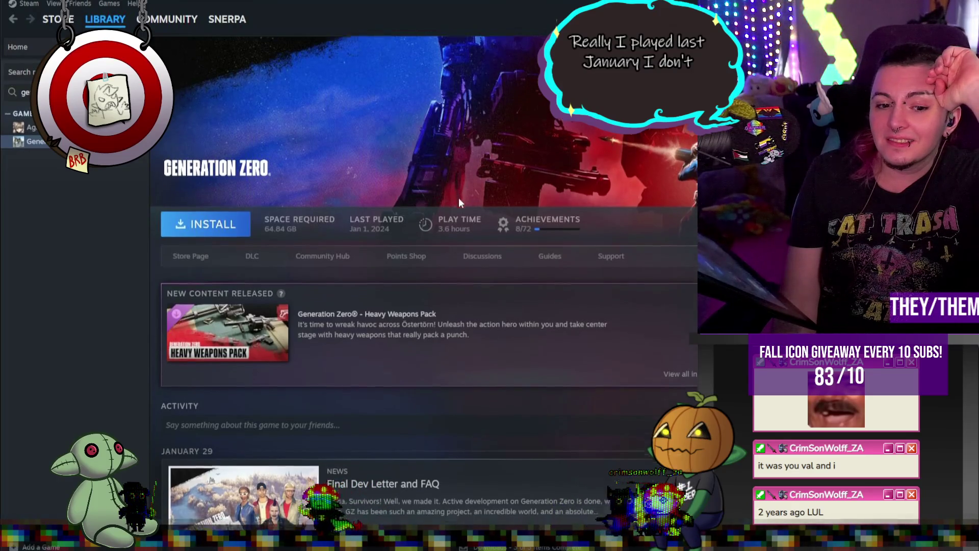
scroll(458, 199, "down", 6)
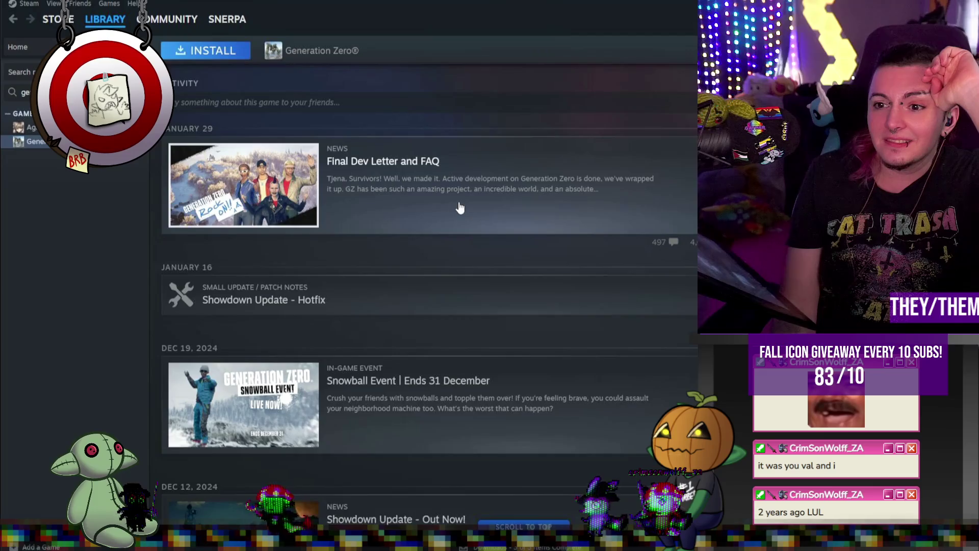
scroll(460, 208, "up", 1)
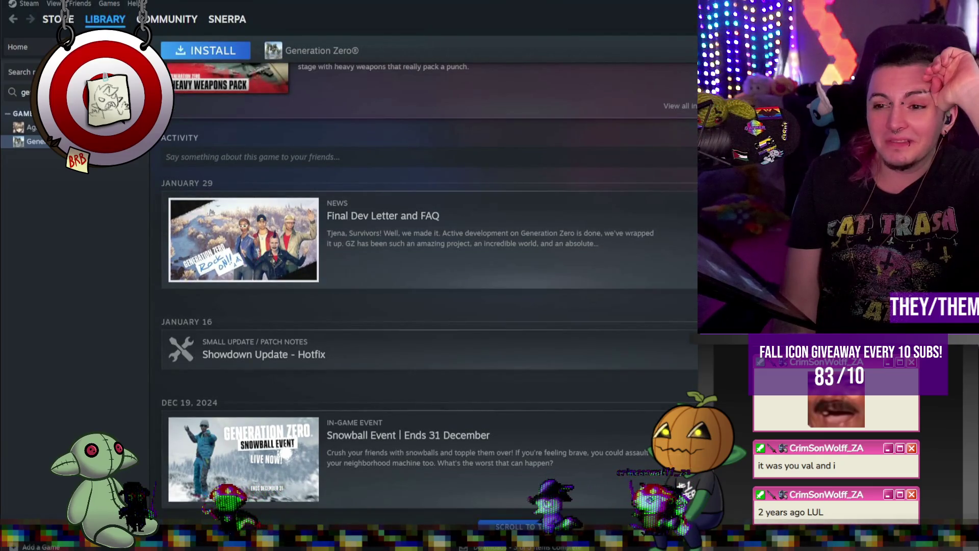
scroll(559, 191, "up", 5)
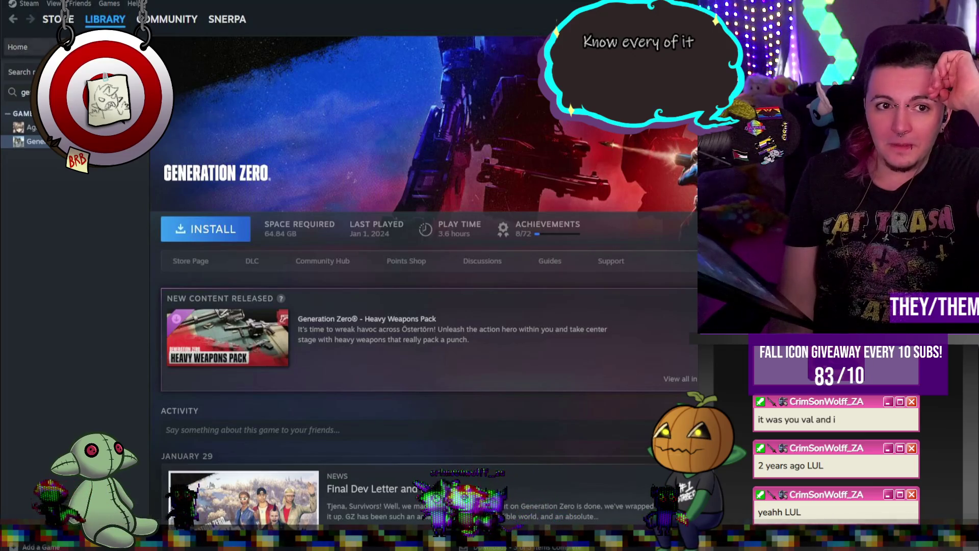
Clear the library search and show the library overview of recent games
key("BackSpace")
key("BackSpace")
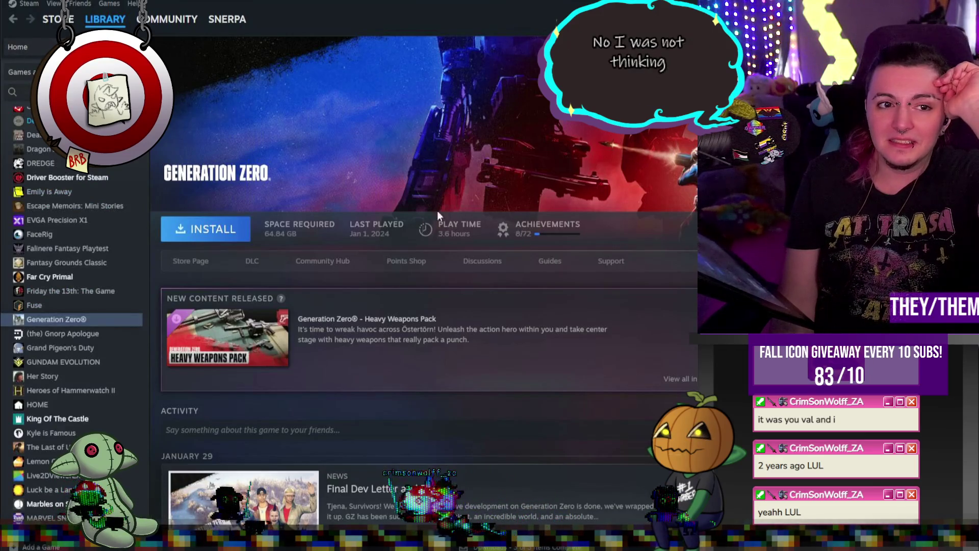
scroll(90, 249, "down", 20)
mouse_move(143, 437)
left_mouse_down()
mouse_move(187, 191)
mouse_move(175, 70)
left_mouse_up()
left_click(34, 47)
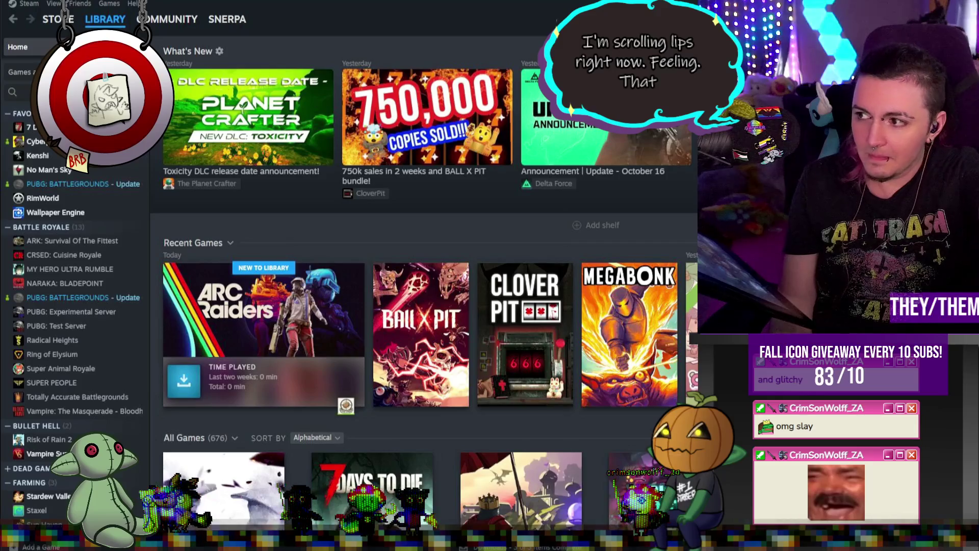
Open the ARC Raiders Playtest page from the library's game list
left_click(292, 319)
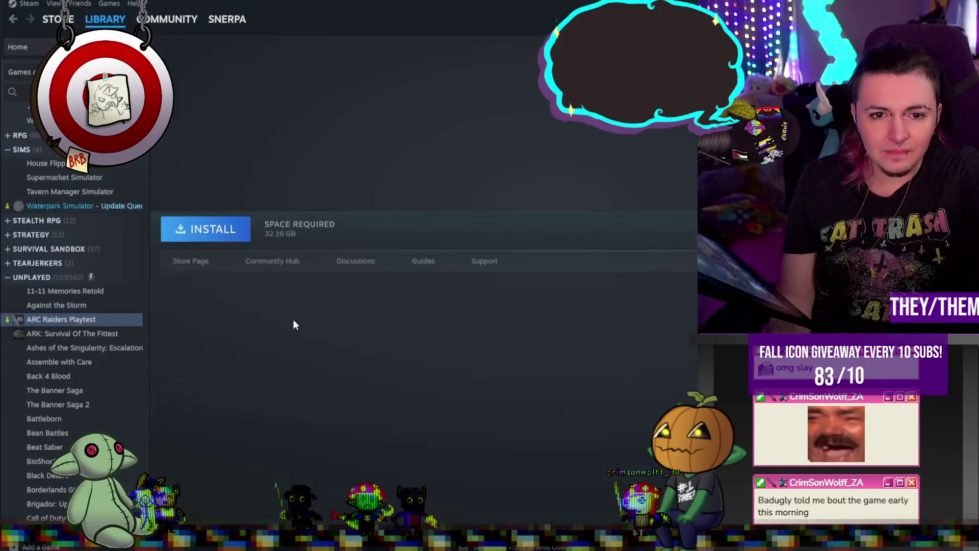
Open the ARC Raiders store page and seek its trailer through 0:26, 0:40, 0:56, 1:12, then back to 0:16
left_click(196, 262)
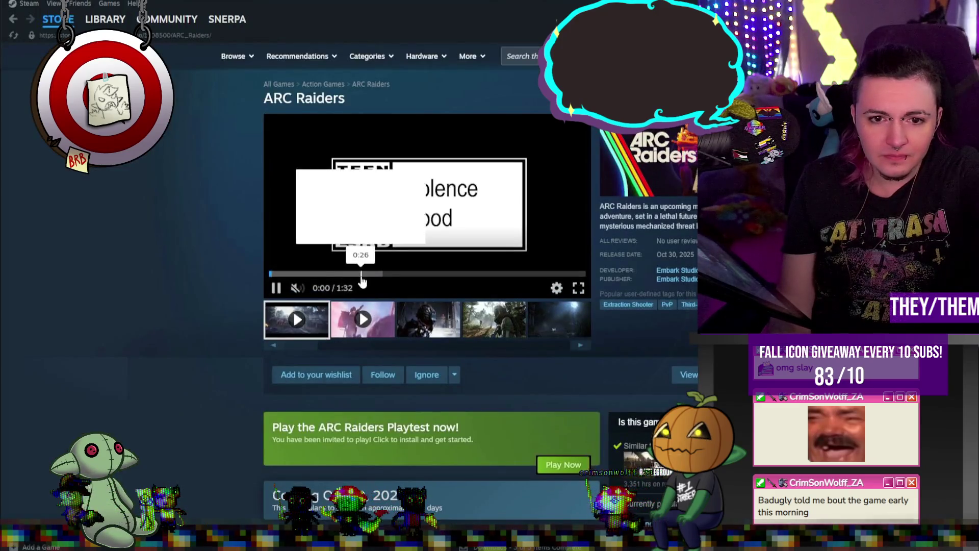
left_click(361, 274)
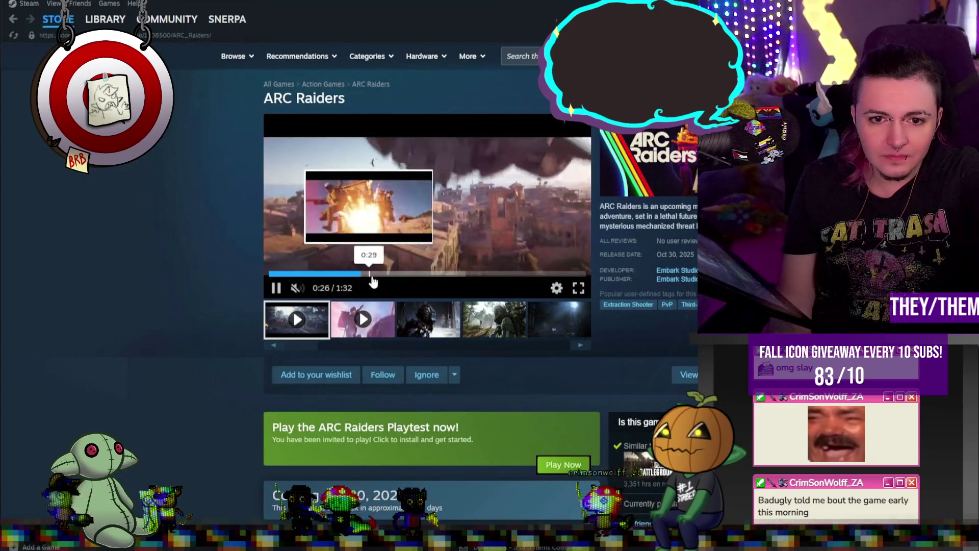
left_click(407, 275)
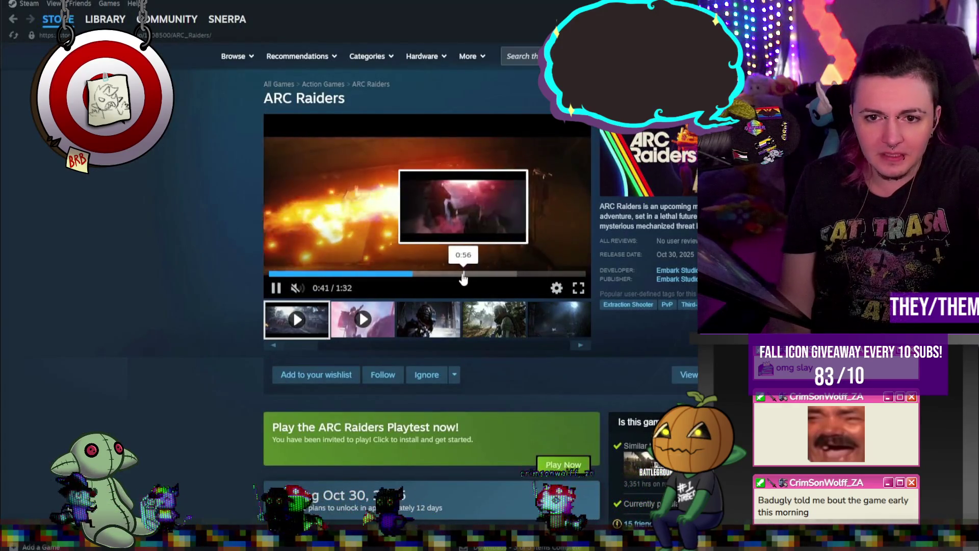
left_click(464, 276)
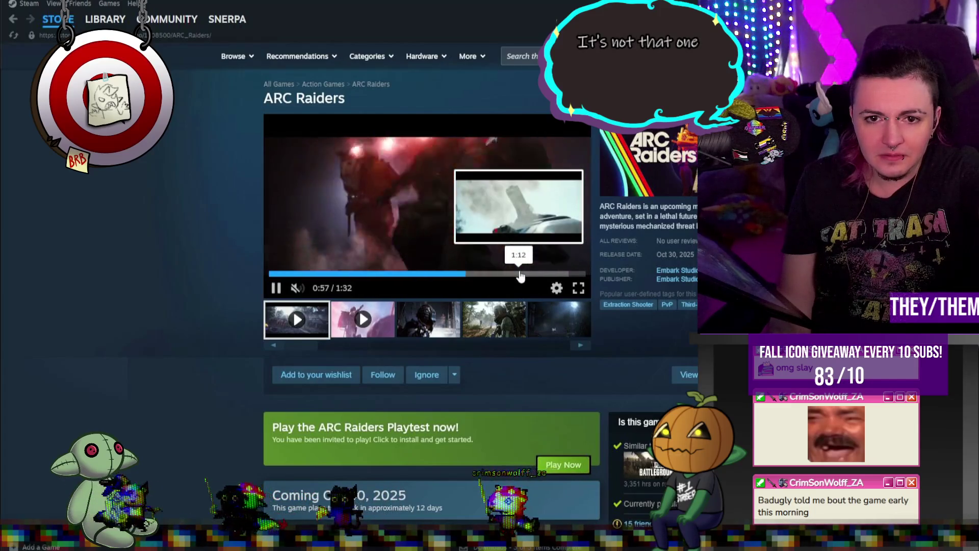
left_click(520, 276)
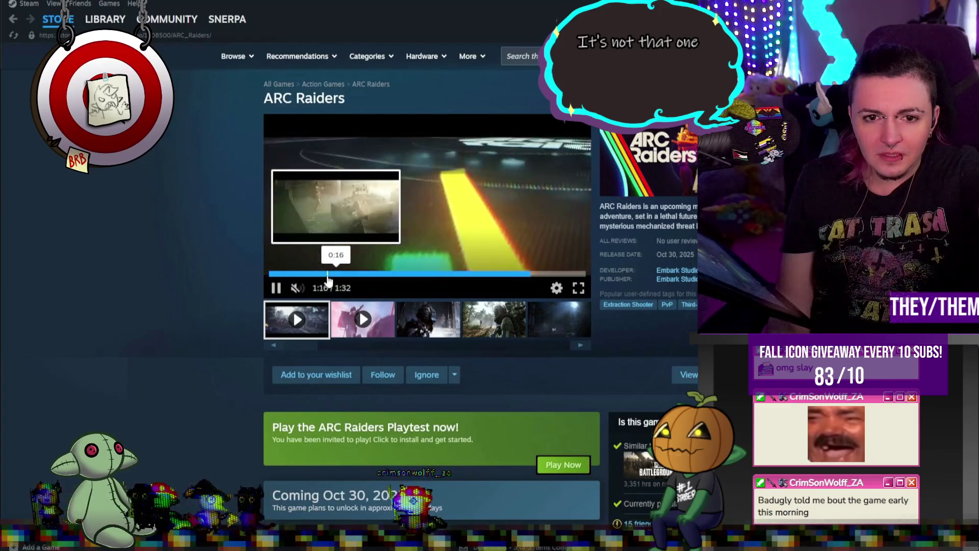
left_click(327, 274)
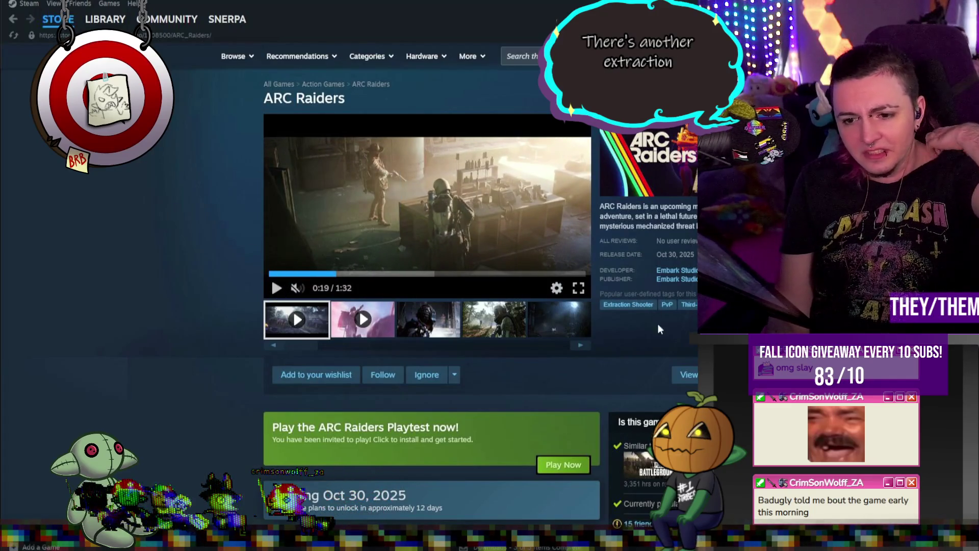
Browse the page's editions and screenshots, ending on the second ARC Raiders trailer
scroll(657, 324, "down", 5)
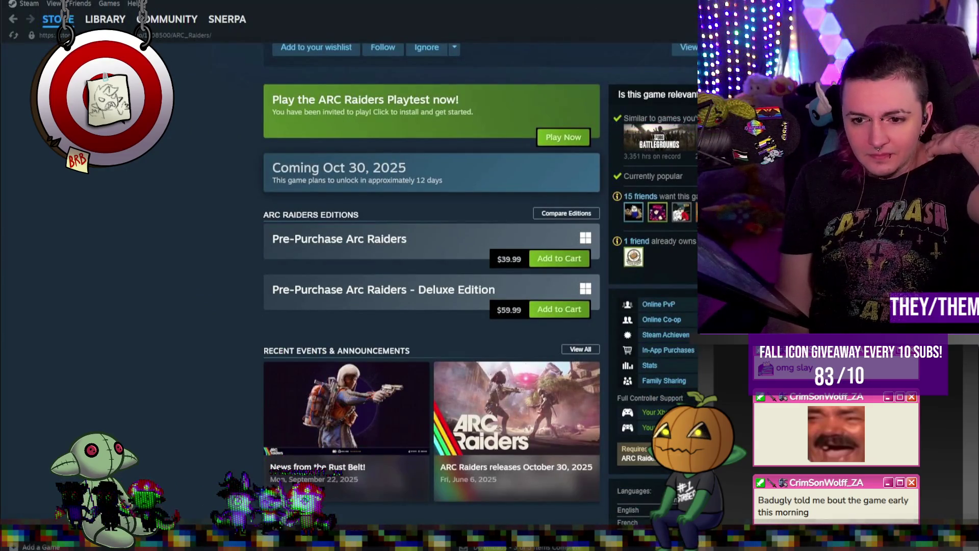
scroll(608, 432, "down", 5)
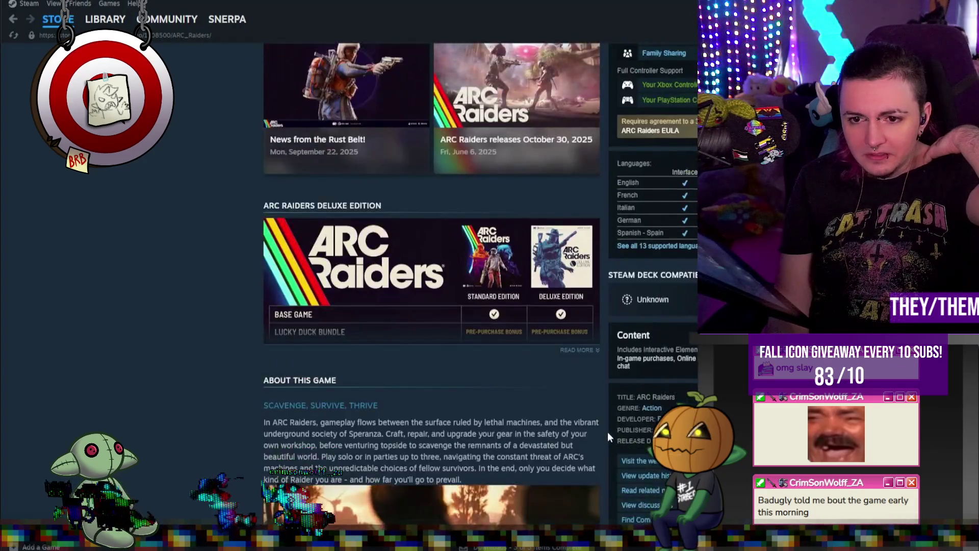
scroll(607, 431, "up", 6)
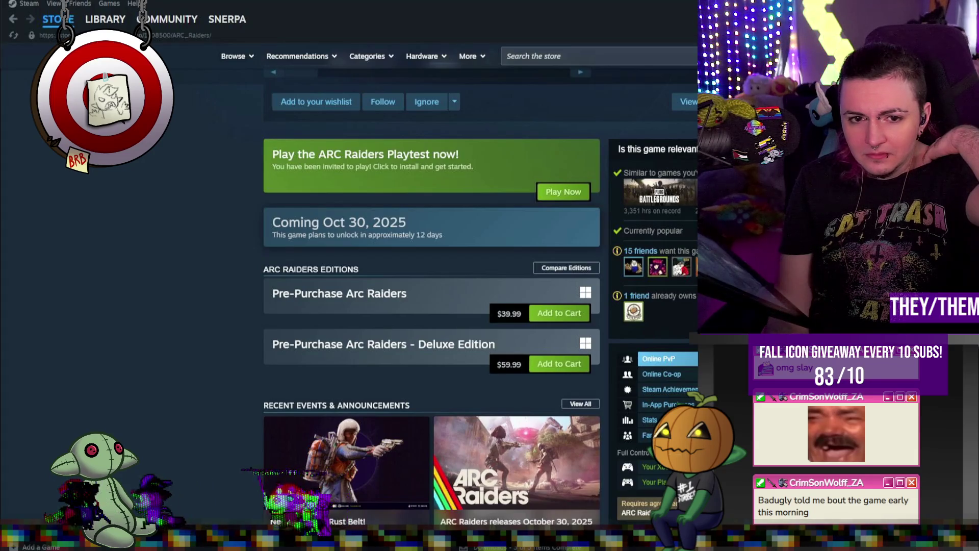
scroll(657, 358, "down", 4)
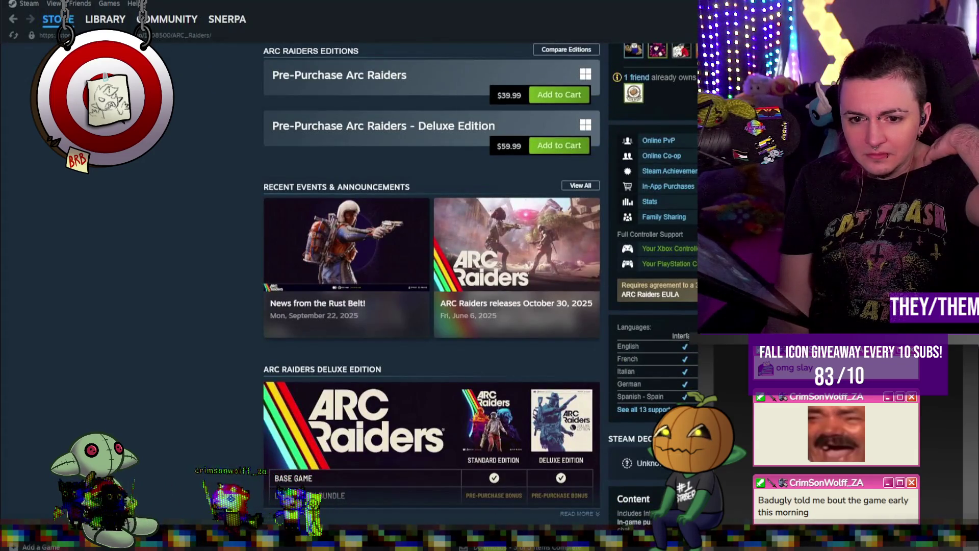
scroll(553, 375, "up", 10)
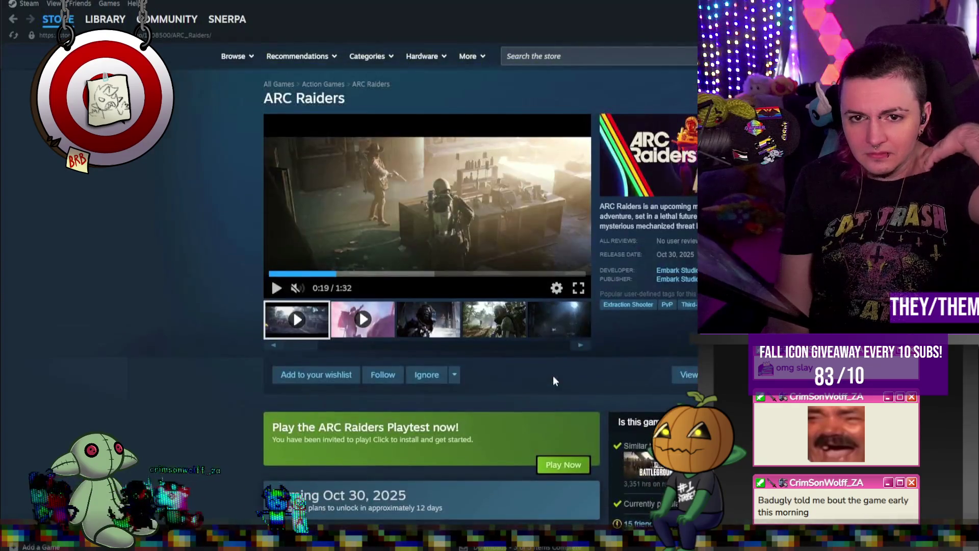
left_click(454, 325)
left_click(493, 319)
left_click(559, 319)
left_click(580, 345)
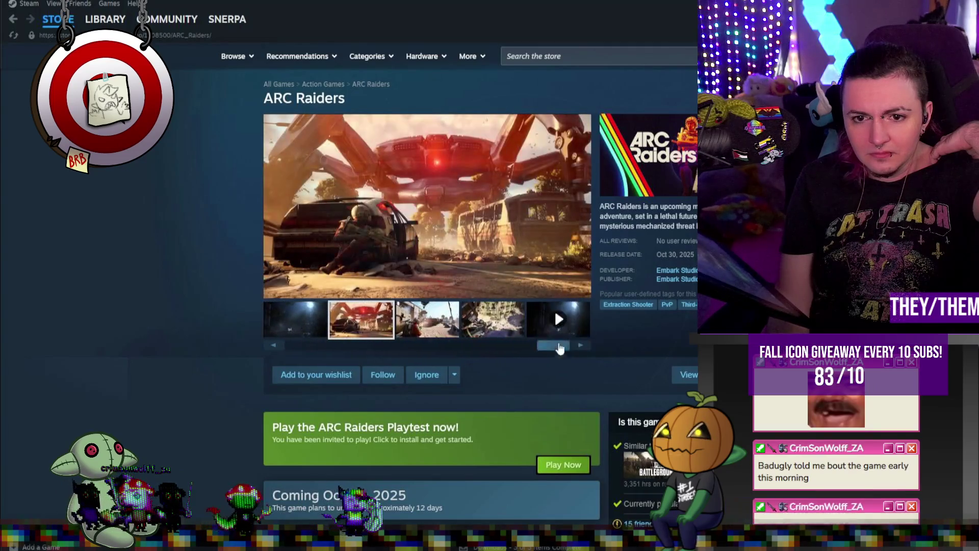
left_click(486, 324)
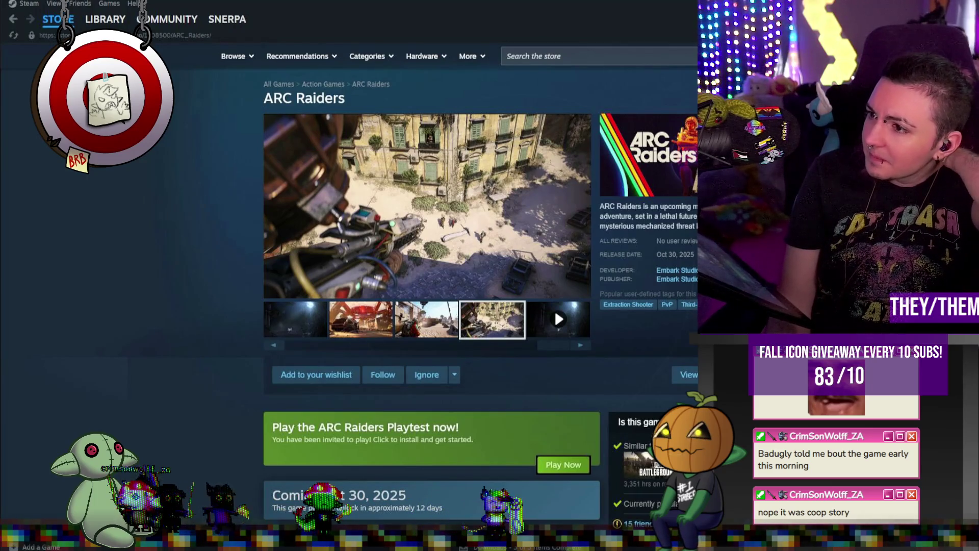
left_click(554, 310)
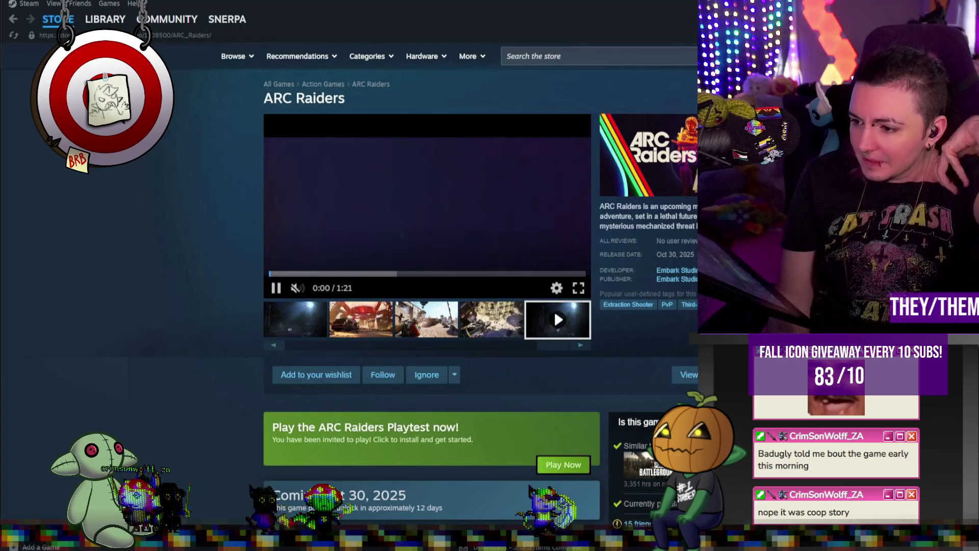
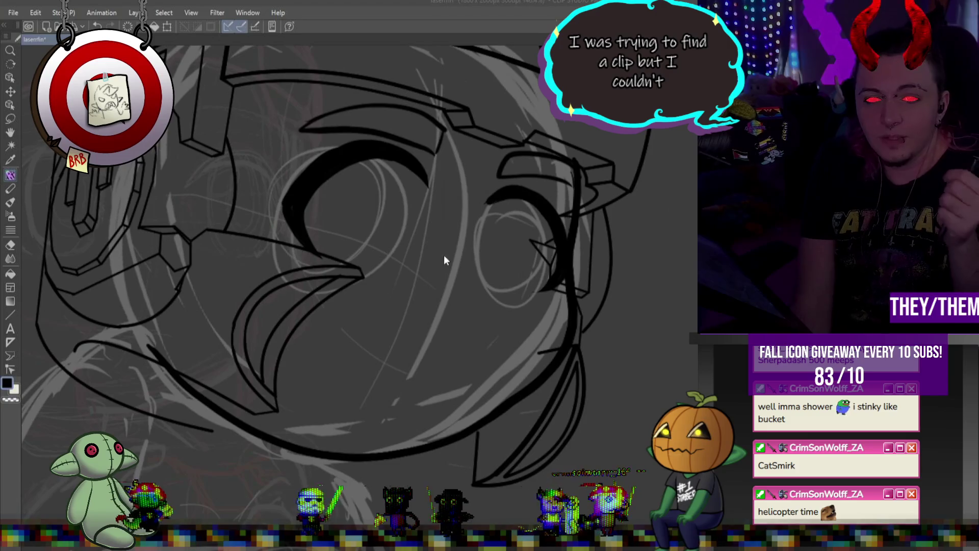
Enlarge the brush with the bracket keys, then drag an oval inside the left eye with the ellipse tool
scroll(460, 261, "down", 3)
scroll(417, 200, "up", 1)
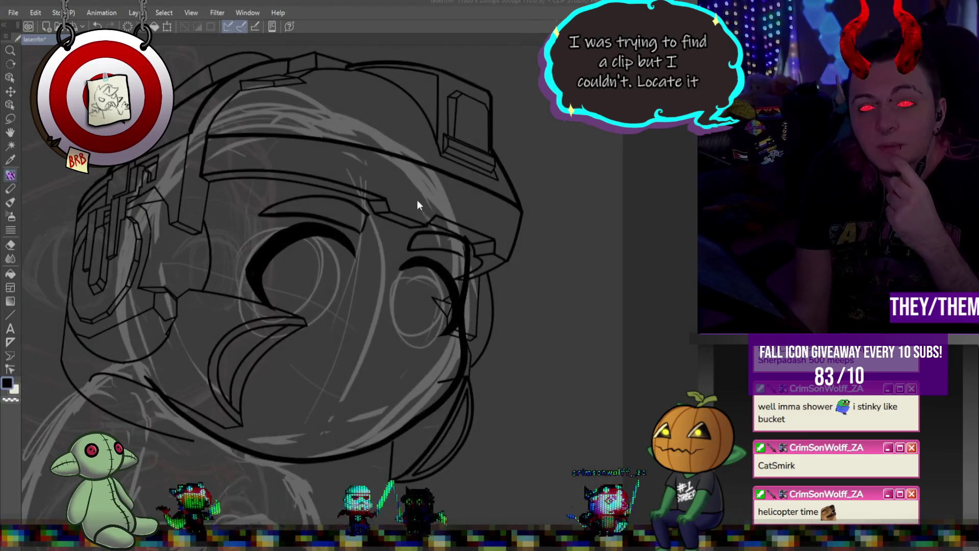
scroll(416, 200, "down", 3)
scroll(417, 202, "up", 5)
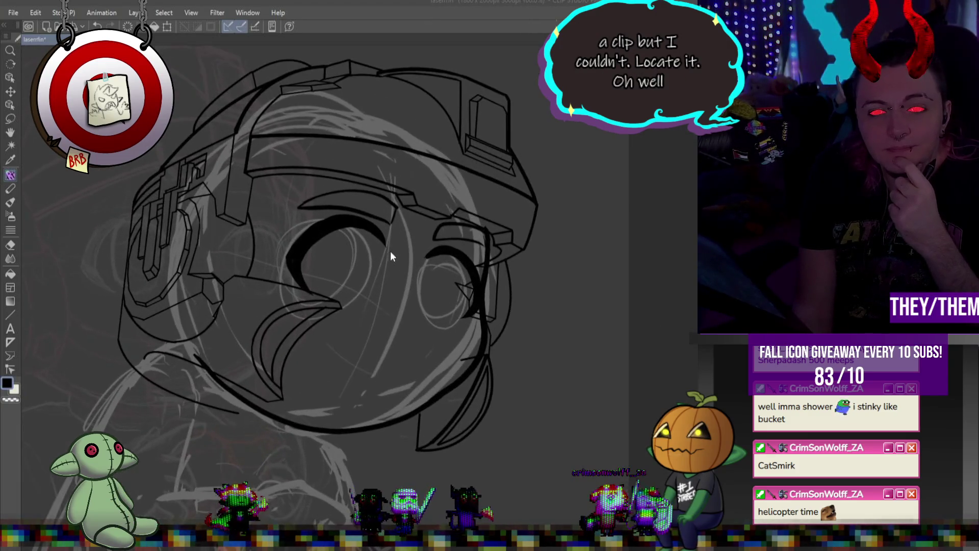
scroll(384, 258, "up", 1)
scroll(383, 257, "up", 1)
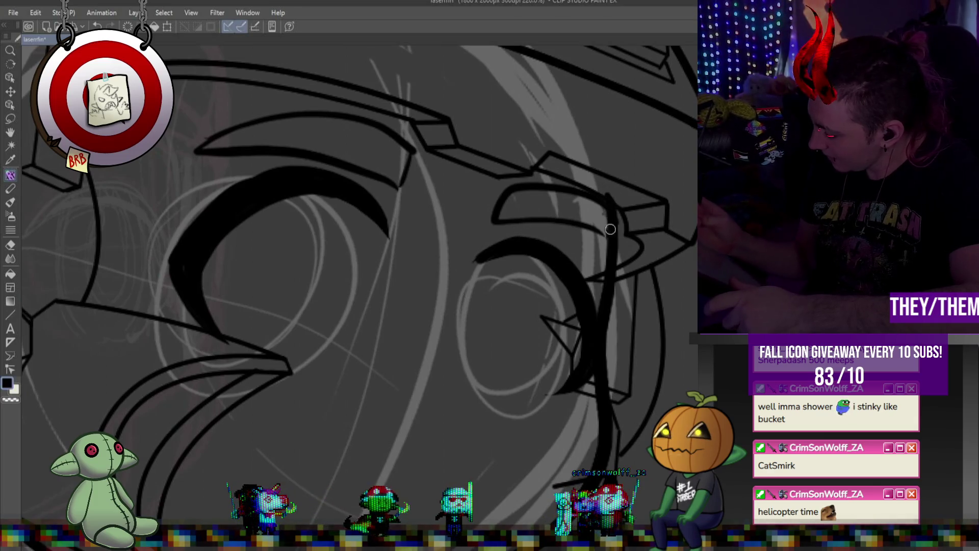
key("bracketright")
key("bracketright")
key("bracketright")
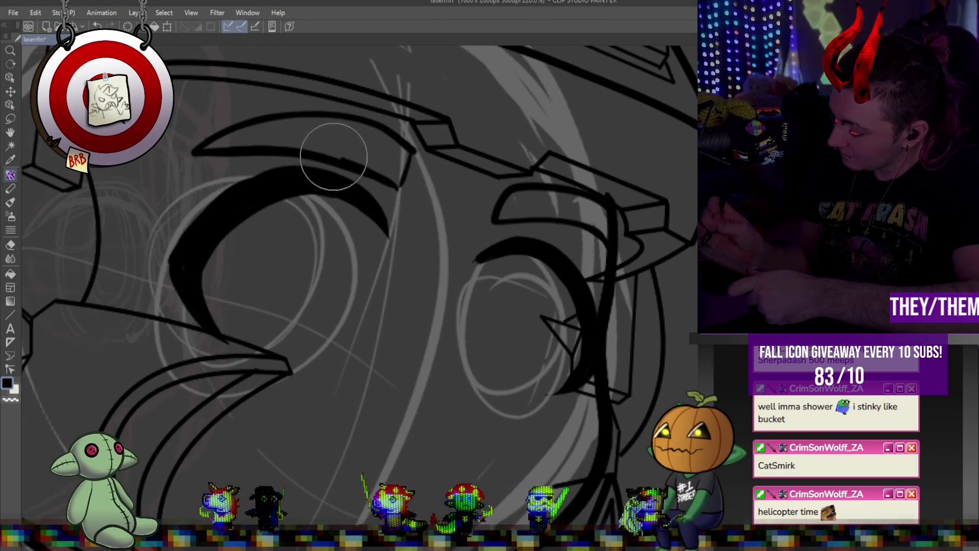
key("bracketleft")
key("bracketleft")
key("bracketleft")
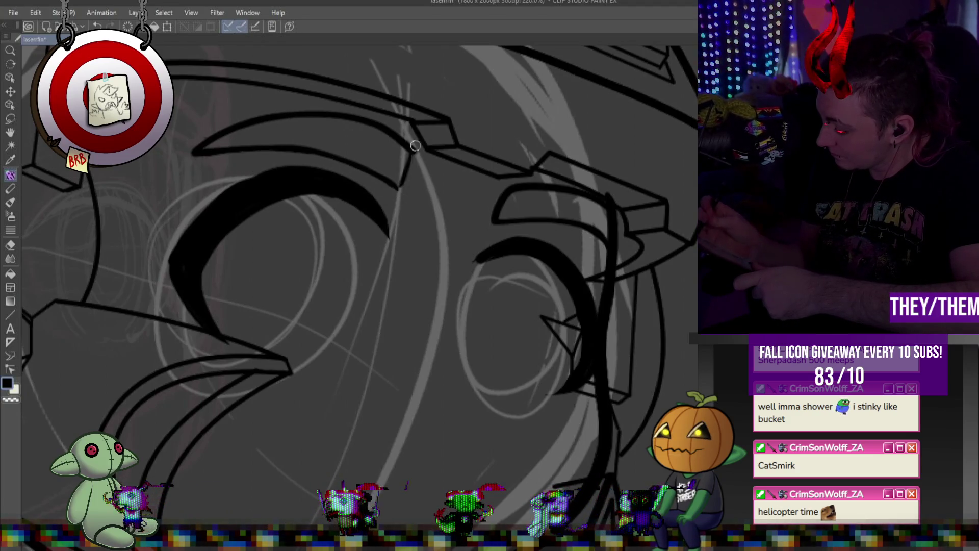
key("bracketright")
key("bracketright")
key("bracketright")
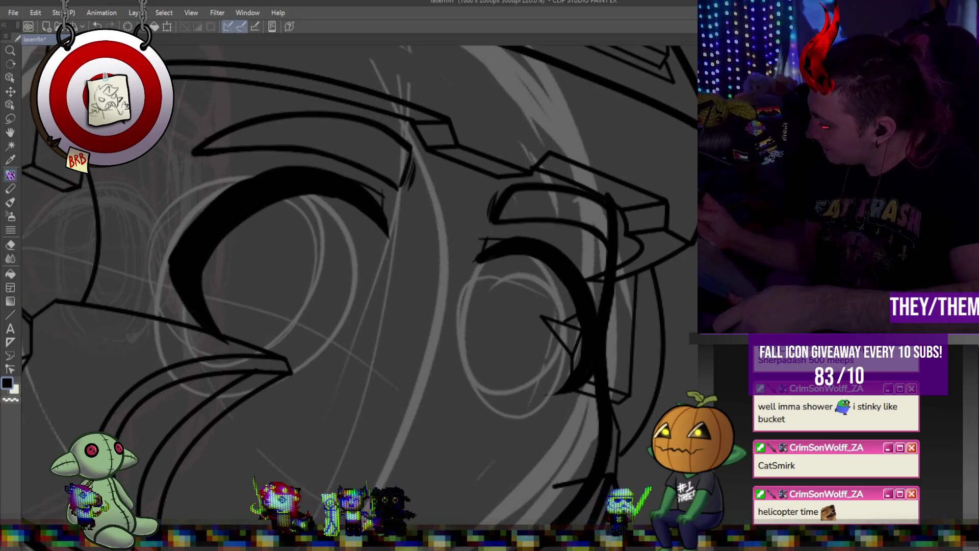
key("u")
mouse_move(283, 195)
left_mouse_down()
mouse_move(356, 365)
mouse_move(386, 356)
mouse_move(366, 382)
left_mouse_up()
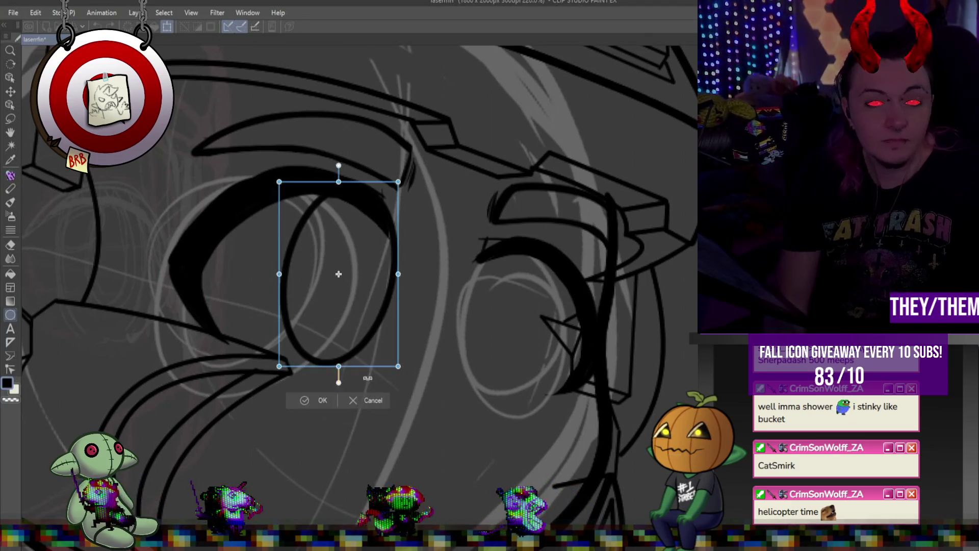
Widen, shift and rotate the first oval to match the left eye's tilt, then commit it
left_click_drag(278, 274, 268, 273)
left_click_drag(337, 262, 333, 245)
scroll(333, 246, "down", 4)
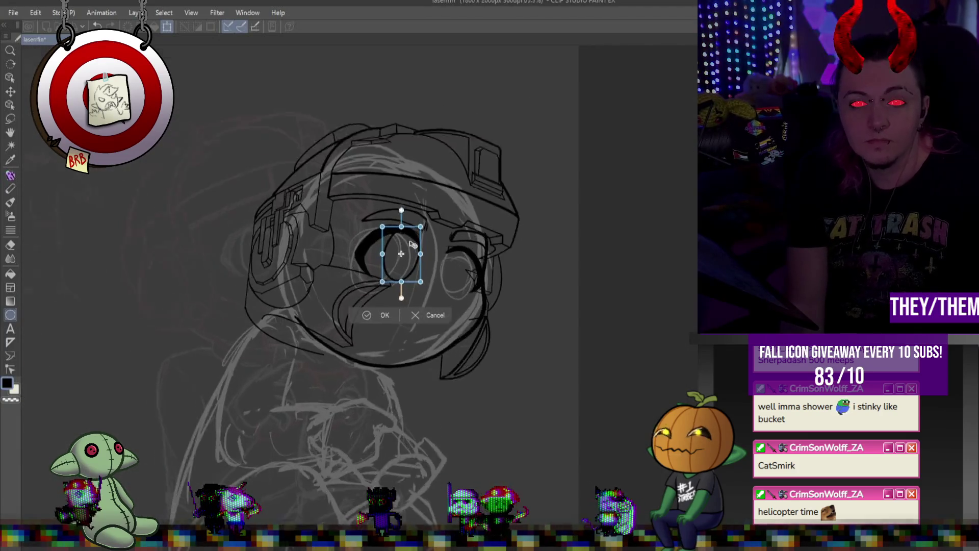
scroll(356, 255, "up", 2)
left_click_drag(451, 214, 459, 231)
left_click_drag(403, 249, 400, 249)
left_click_drag(459, 249, 465, 243)
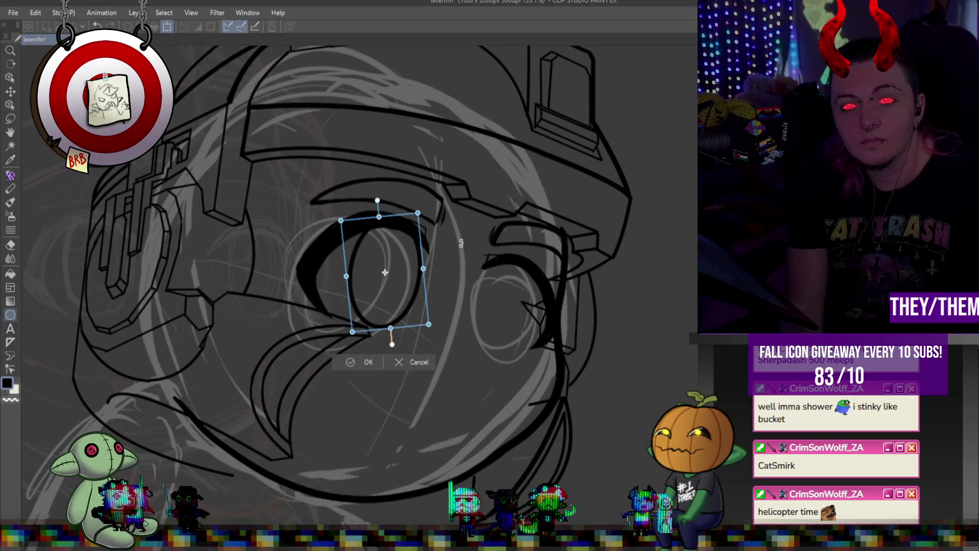
key("Return")
Draw a new oval in the left eye, commit it, and move a duplicate onto the right eye
scroll(555, 345, "down", 8)
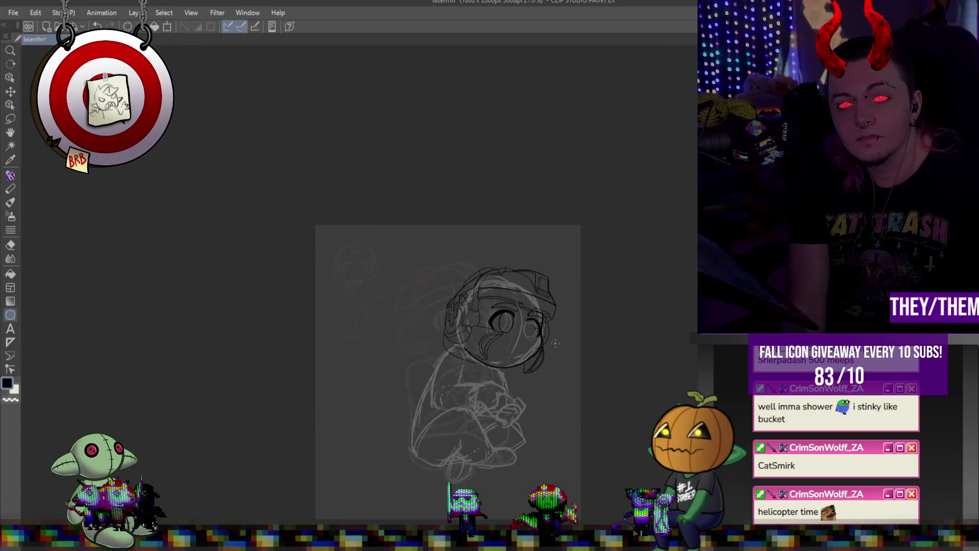
scroll(544, 337, "up", 5)
mouse_move(502, 279)
left_mouse_down()
mouse_move(451, 355)
mouse_move(489, 336)
left_mouse_up()
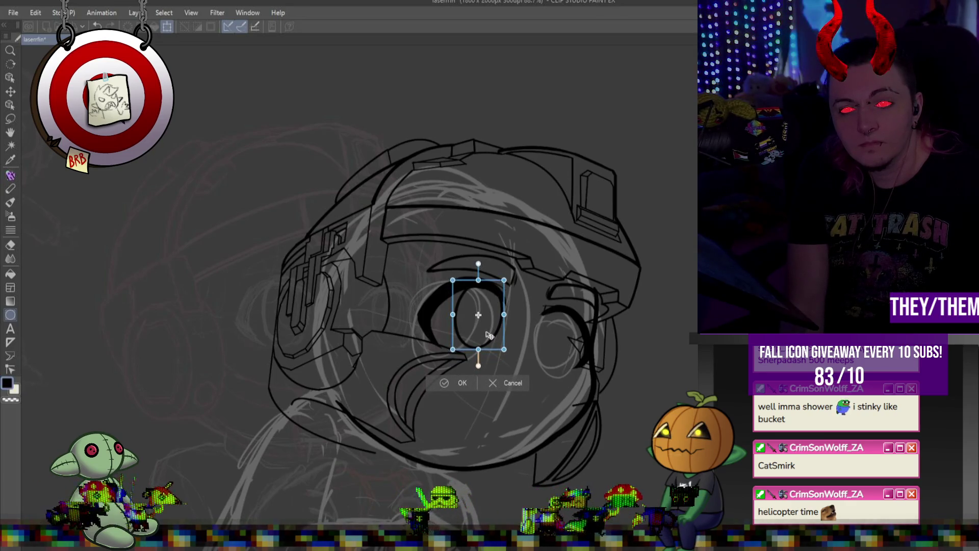
key("Return")
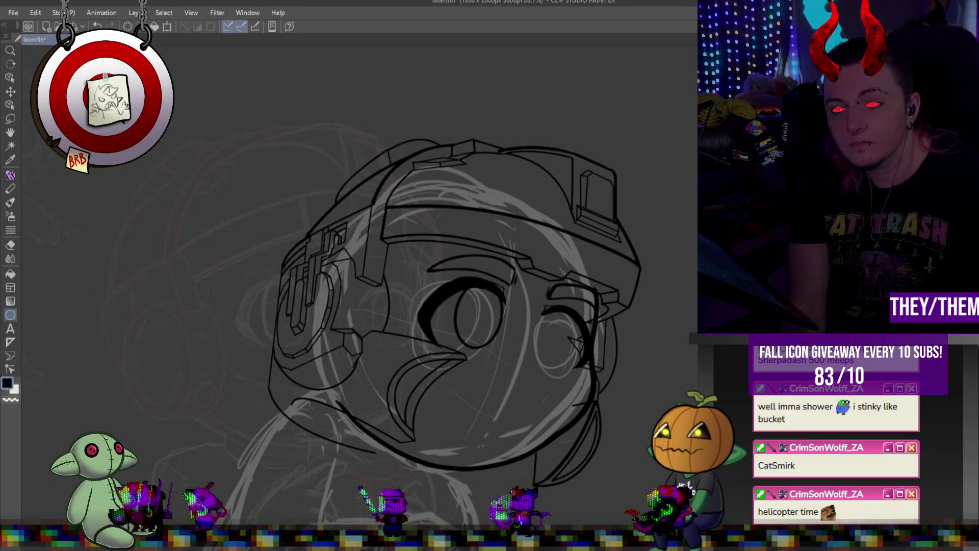
key("ctrl+t")
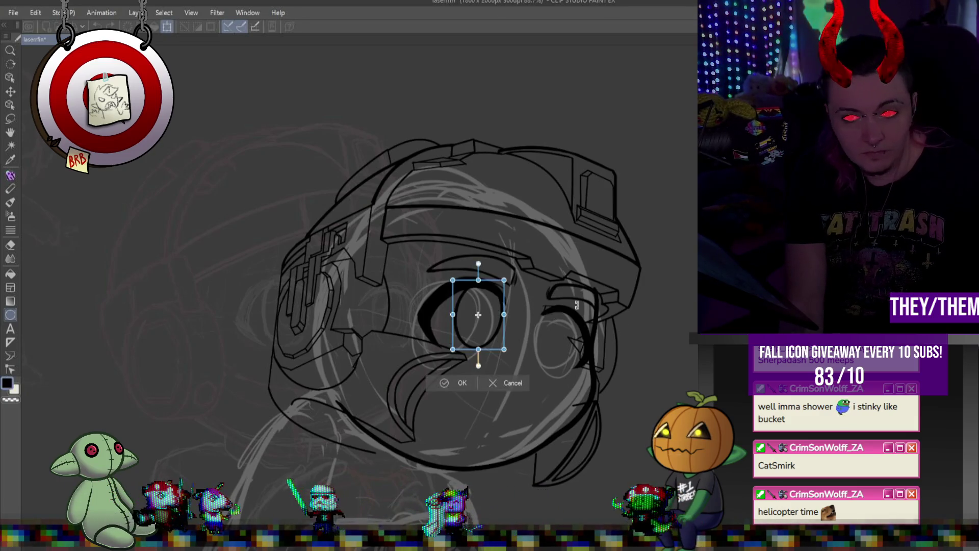
left_click_drag(476, 307, 573, 334)
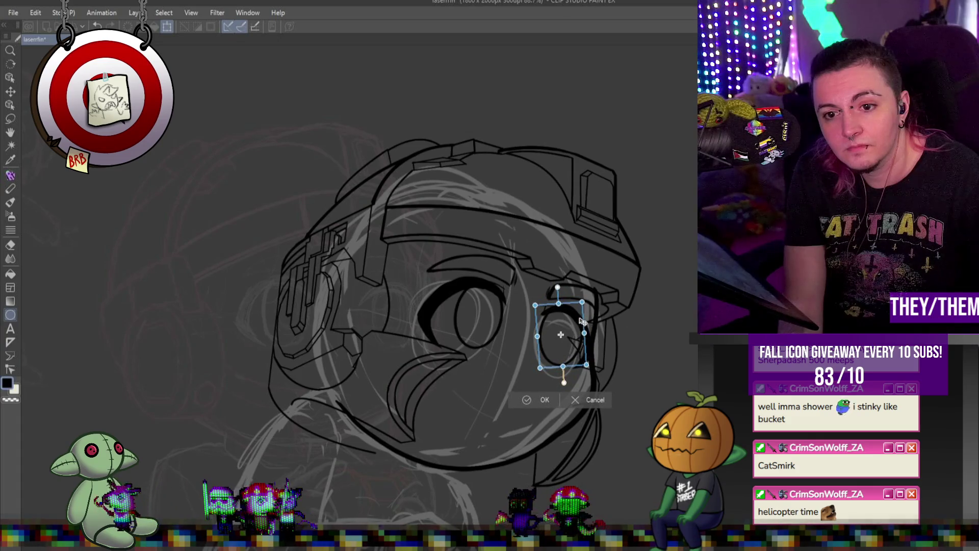
Shrink and nudge the copied oval into the smaller right eye, then commit it
key("Right")
key("Right")
key("Right")
key("Right")
key("Up")
key("Up")
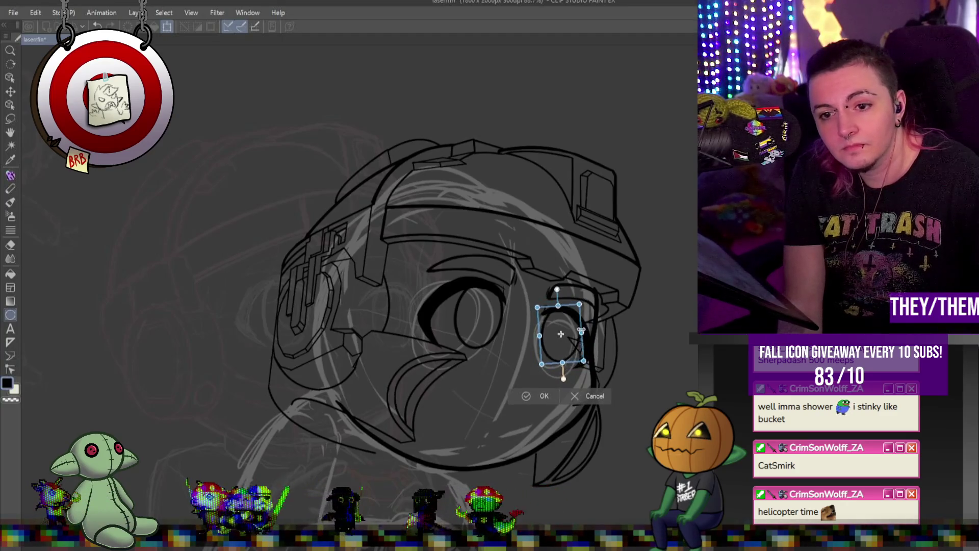
left_click_drag(583, 331, 571, 319)
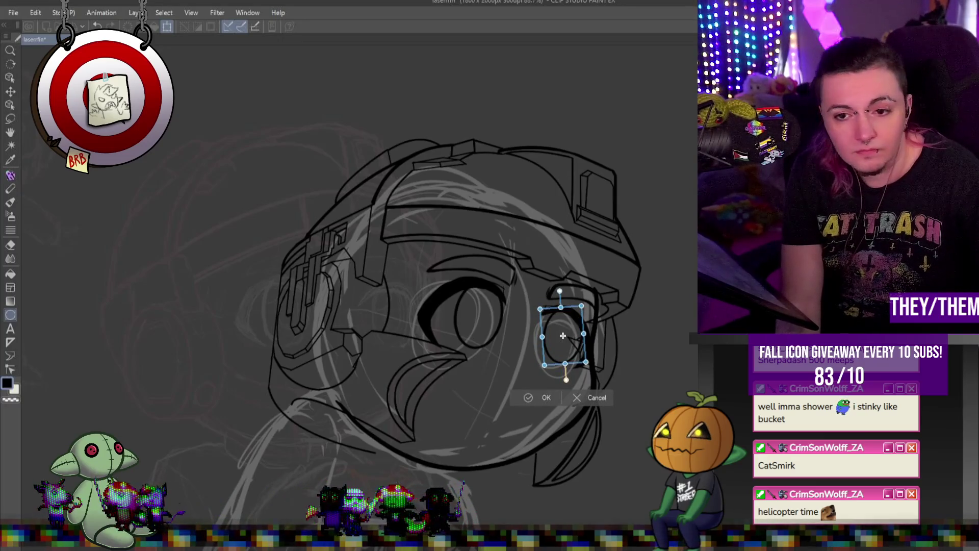
left_click_drag(578, 317, 575, 316)
left_click_drag(582, 361, 578, 341)
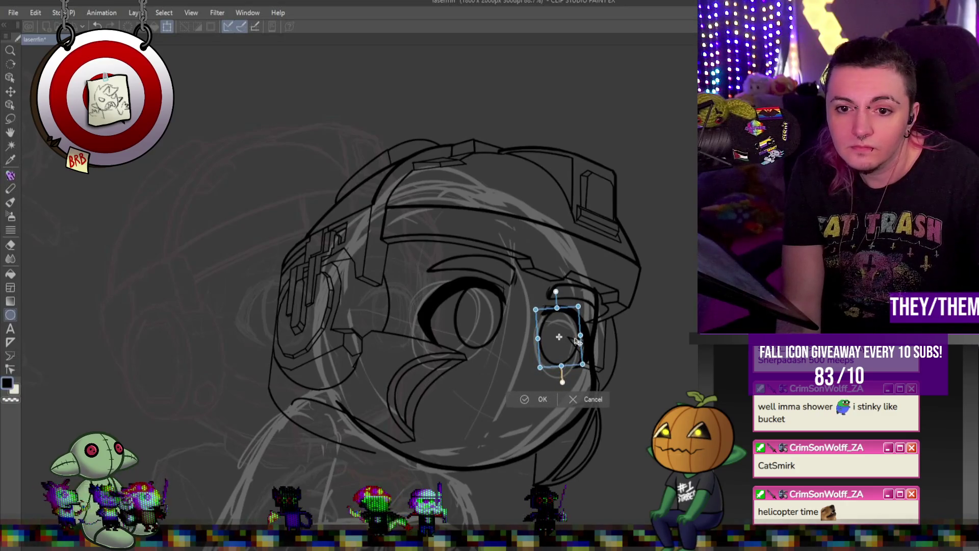
key("Return")
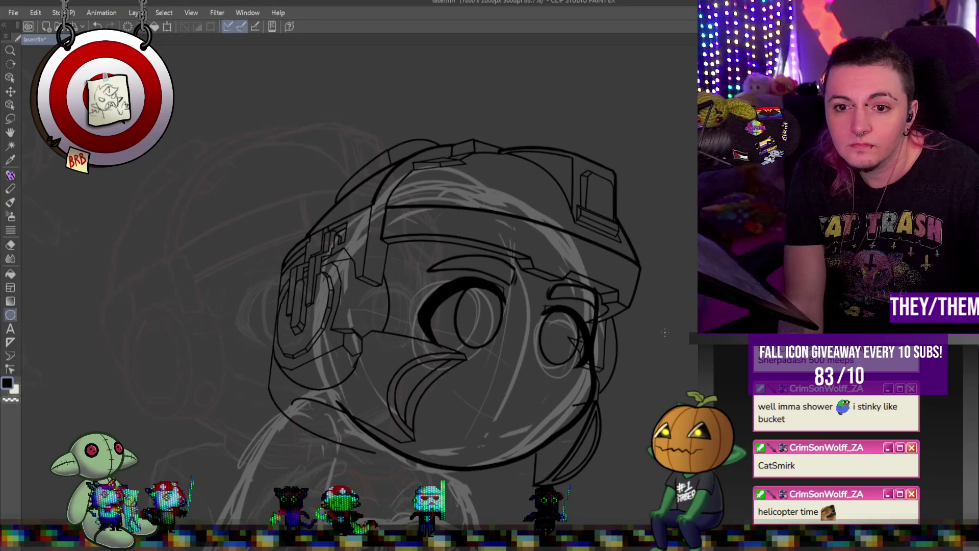
key("ctrl+t")
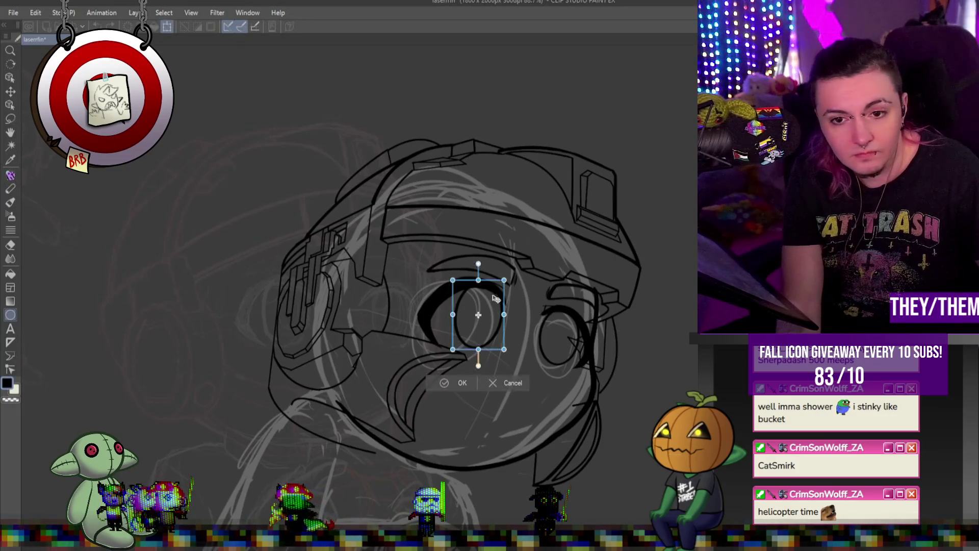
Nudge the left oval slightly right and the right oval slightly down, committing each, then review the head
left_click_drag(492, 298, 493, 298)
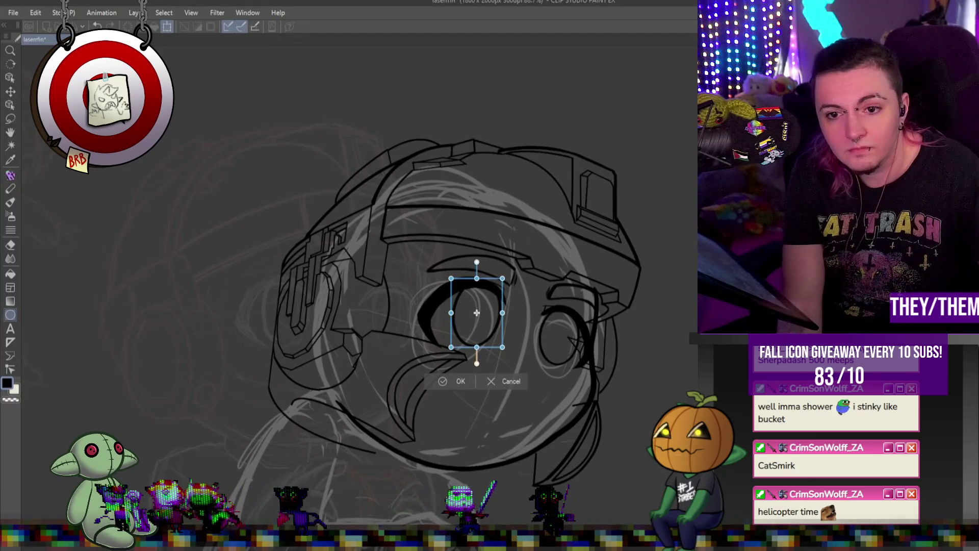
key("Return")
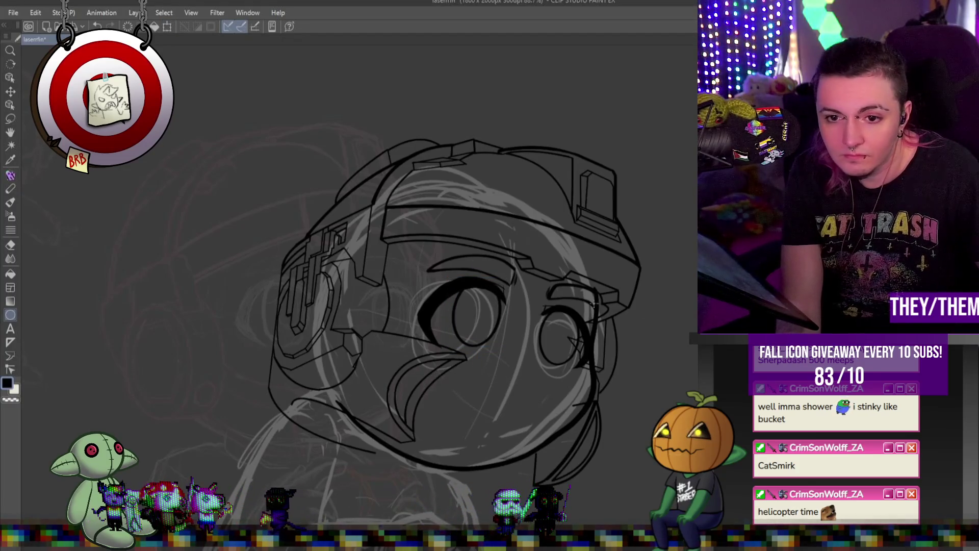
key("ctrl+t")
left_click_drag(577, 321, 575, 321)
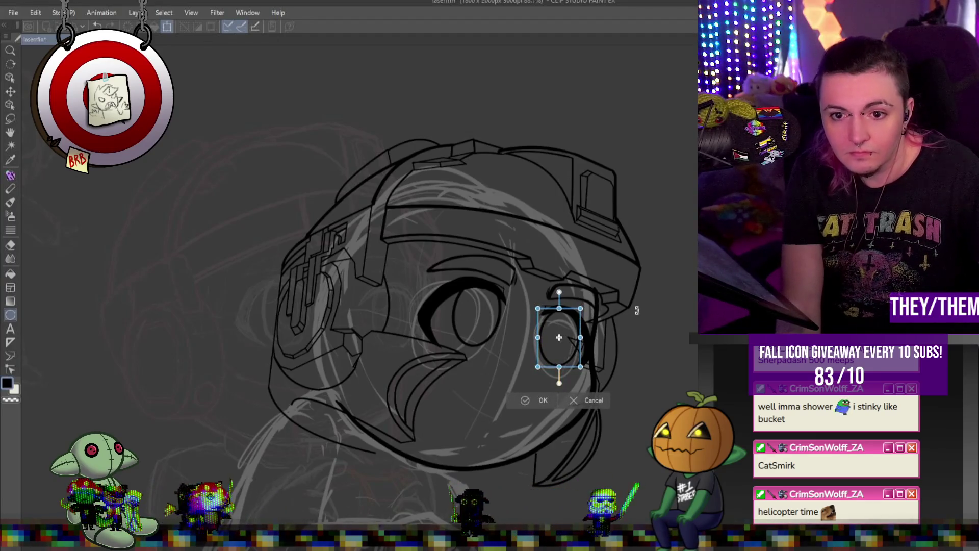
key("Return")
scroll(637, 330, "down", 5)
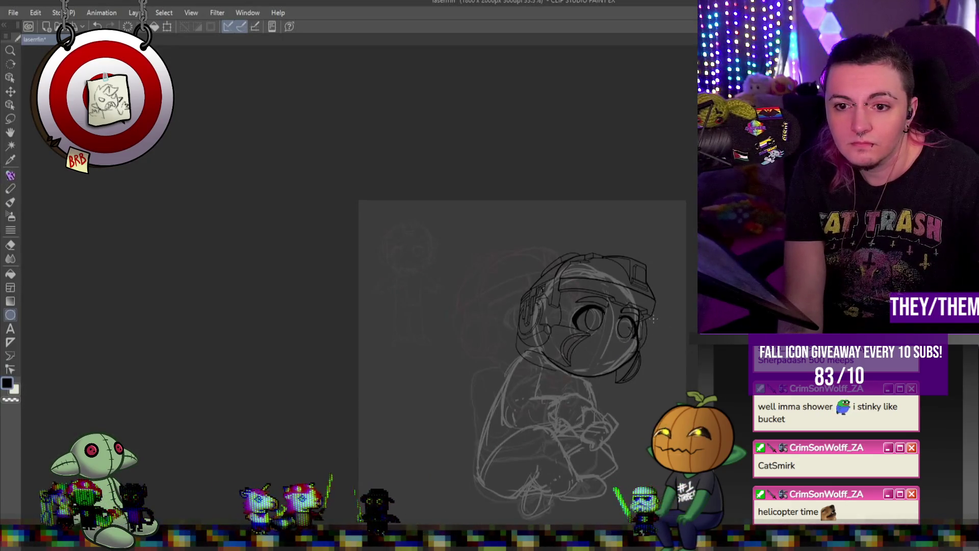
scroll(662, 319, "up", 2)
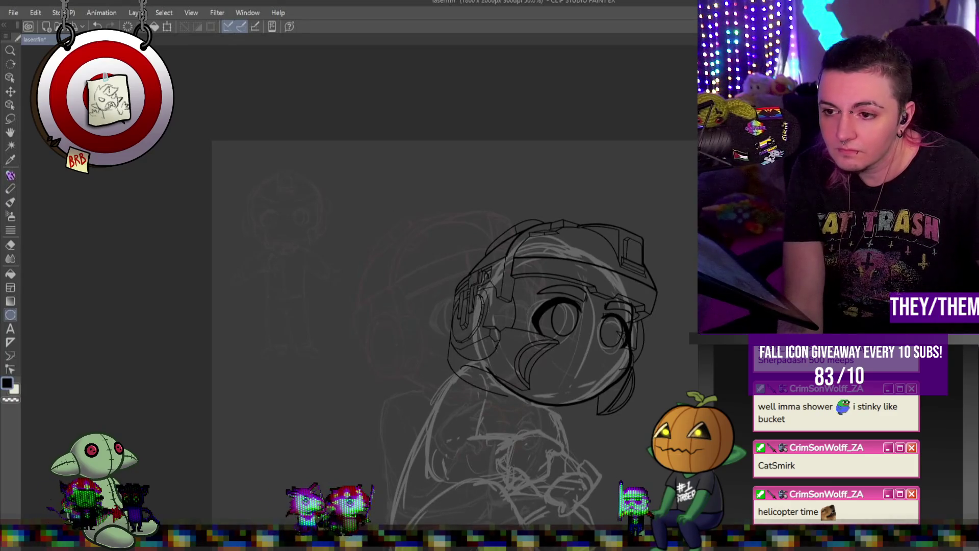